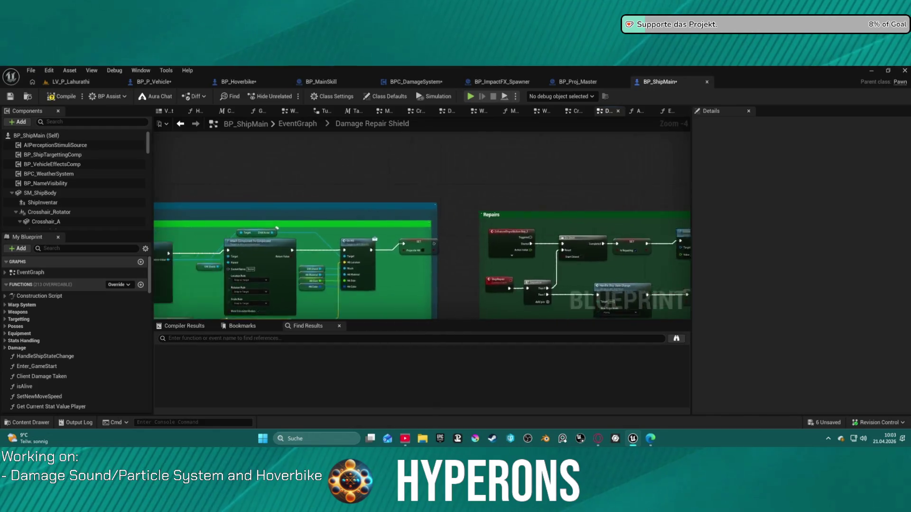
- Pan through the shield's On Component Hit, Shield Hit?, Add Child Actor and Attach Component nodes
left_click_drag(261, 219, 454, 222)
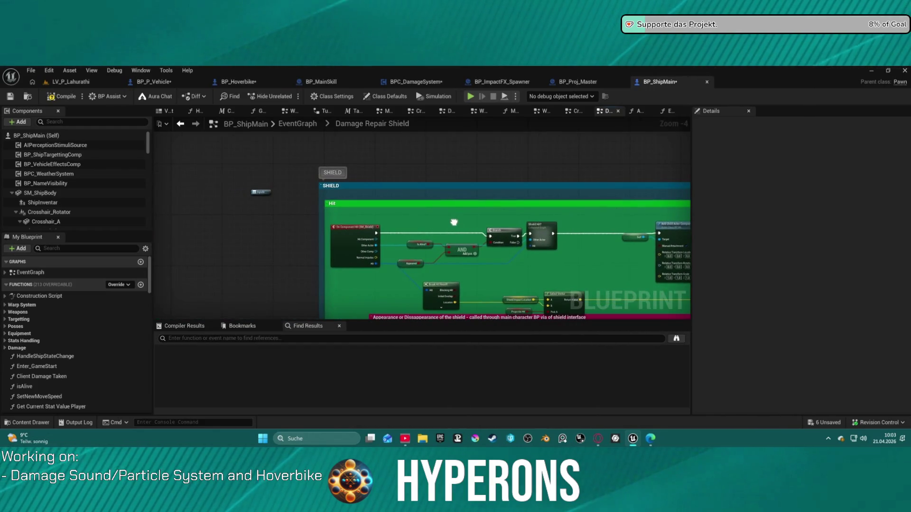
scroll(454, 223, "up", 4)
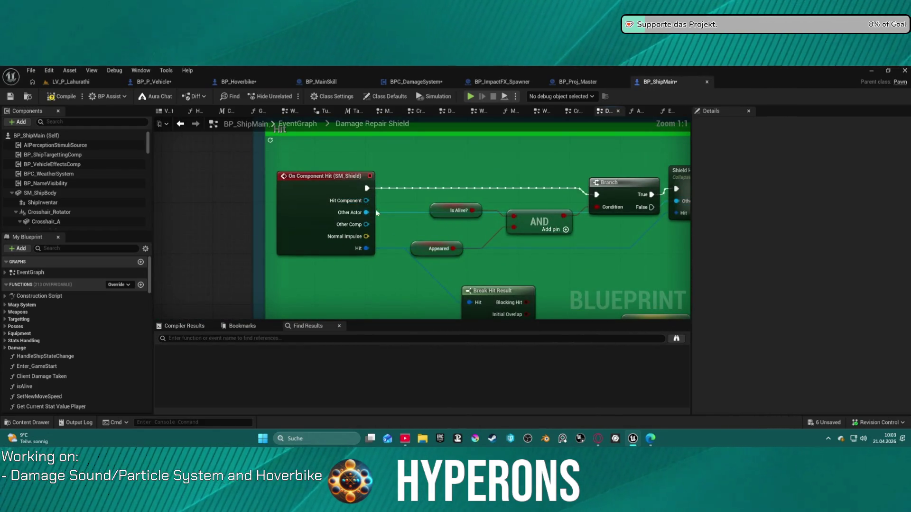
left_click_drag(470, 198, 2, 199)
left_click_drag(427, 199, 374, 196)
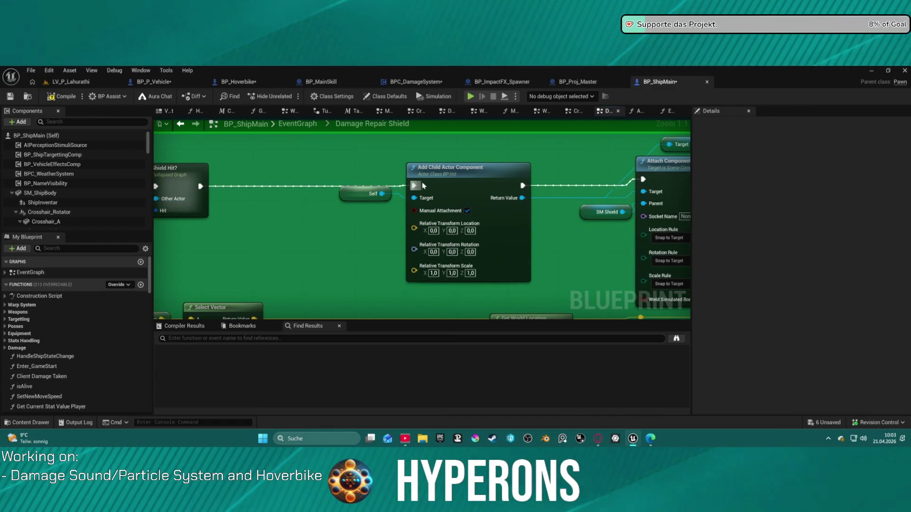
- Review the On Hit, SET, Player Death and destroy-at-zero-health nodes in Damage Repair Shield
left_click_drag(664, 190, 237, 199)
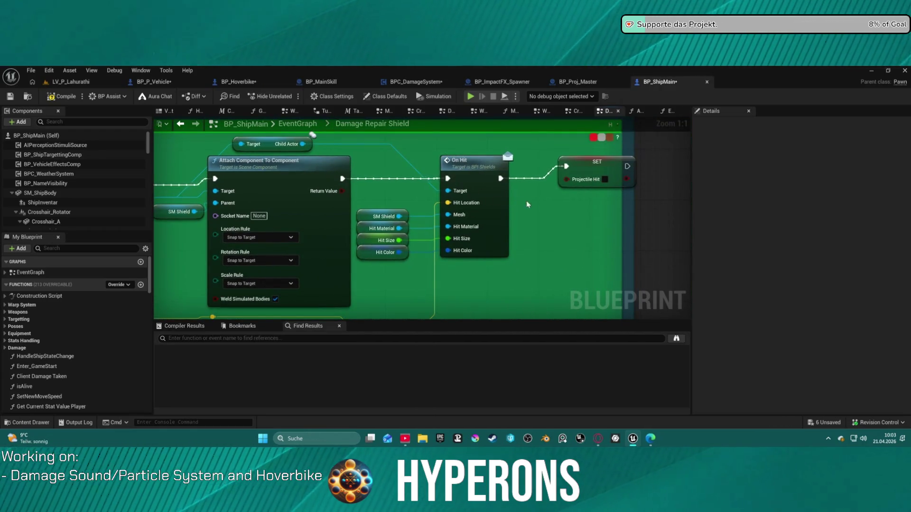
scroll(540, 198, "down", 6)
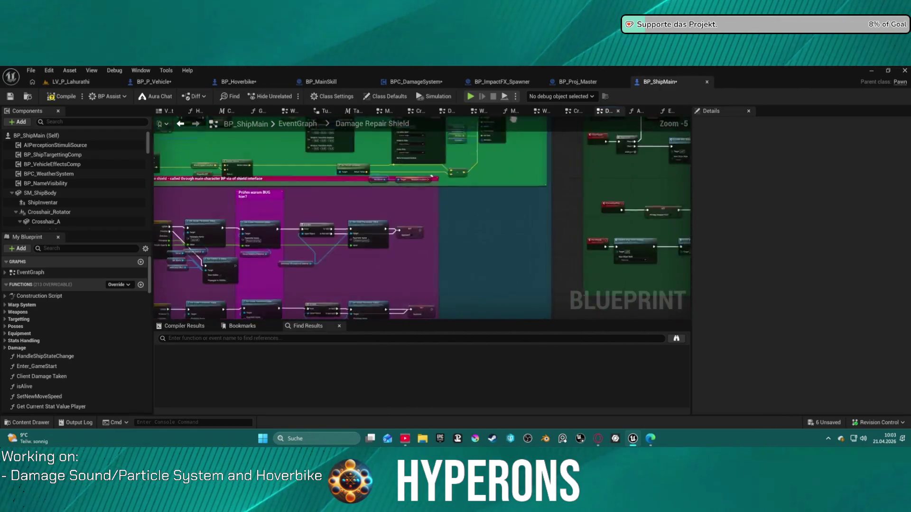
scroll(572, 142, "down", 5)
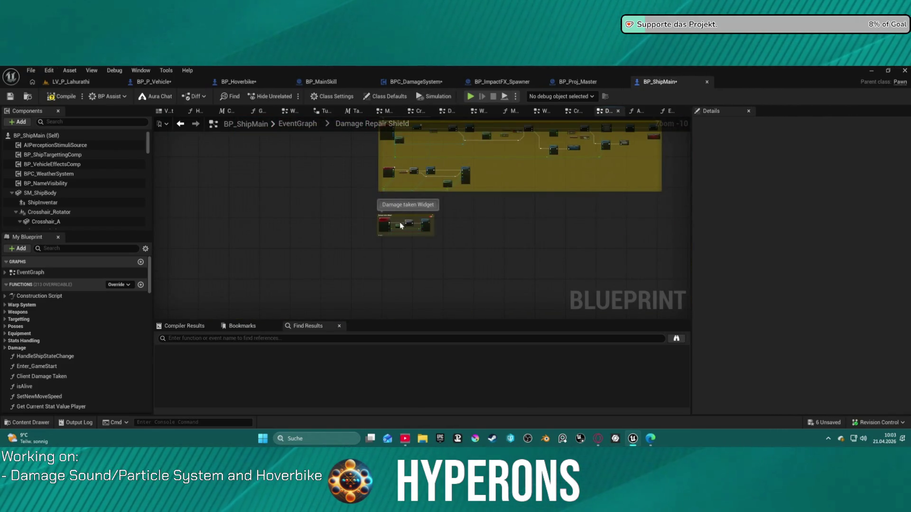
scroll(588, 166, "up", 10)
mouse_move(540, 193)
left_mouse_down()
mouse_move(409, 225)
mouse_move(489, 225)
mouse_move(475, 220)
left_mouse_up()
scroll(447, 222, "down", 4)
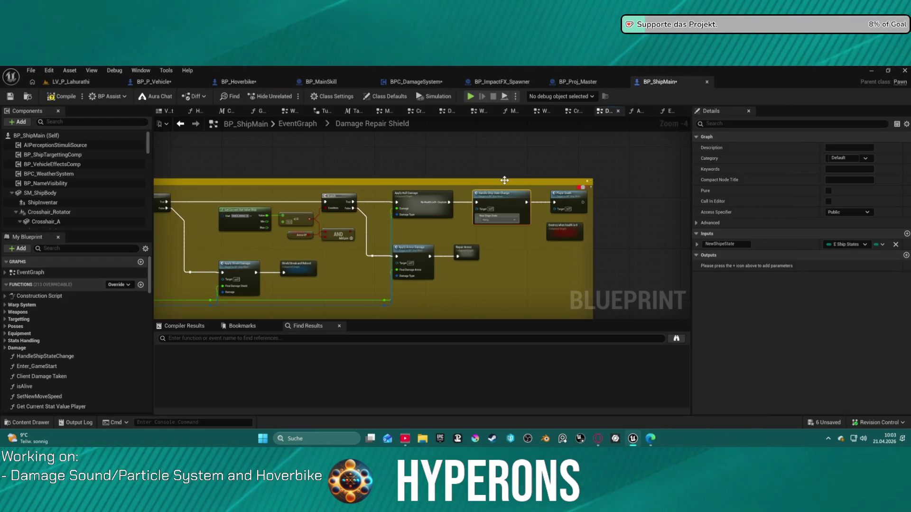
scroll(504, 180, "down", 8)
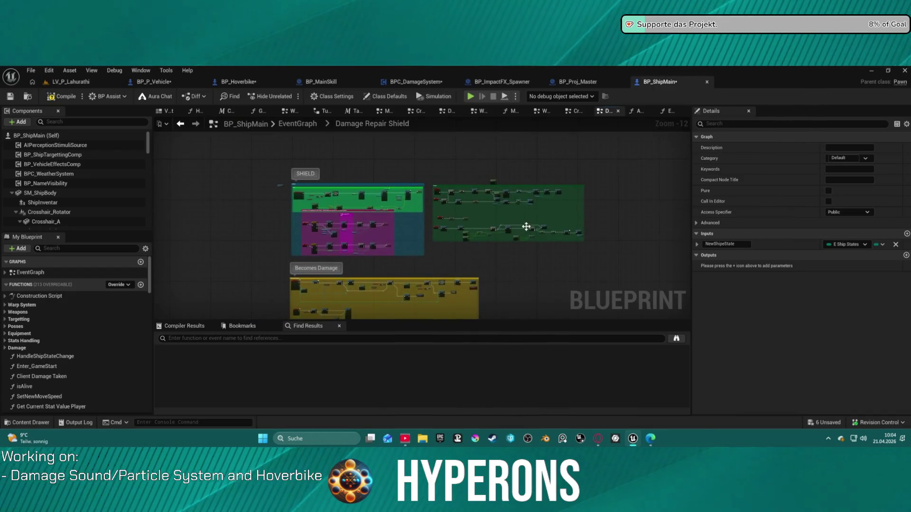
scroll(332, 224, "up", 7)
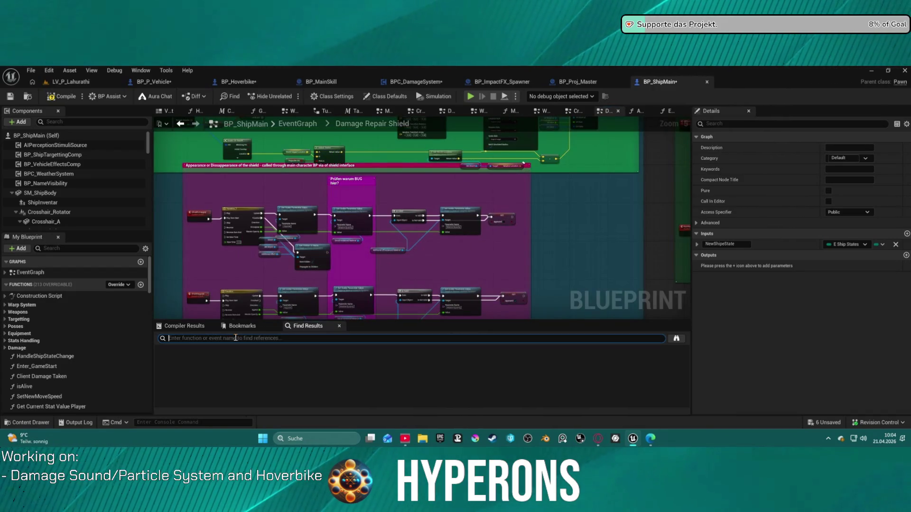
type("on hit")
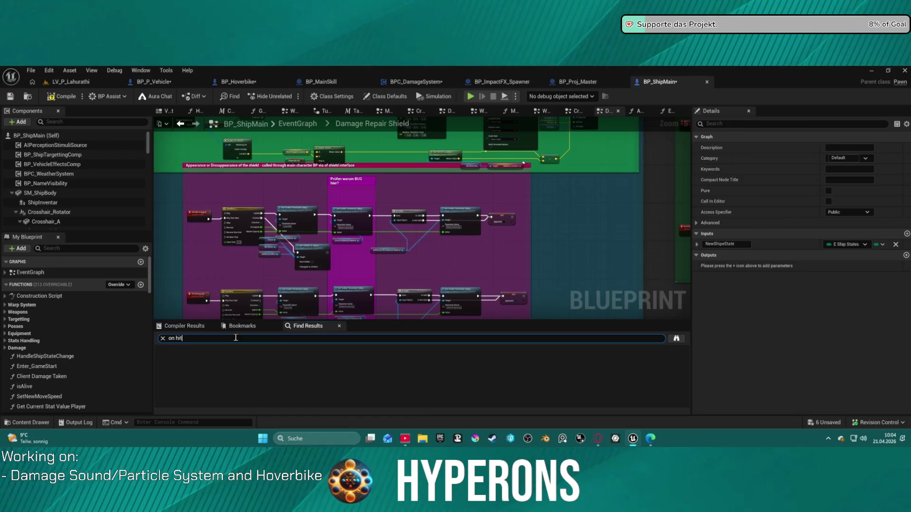
- Run the 'on hit' search and jump to the landing gear's On Component Hit node
key("Return")
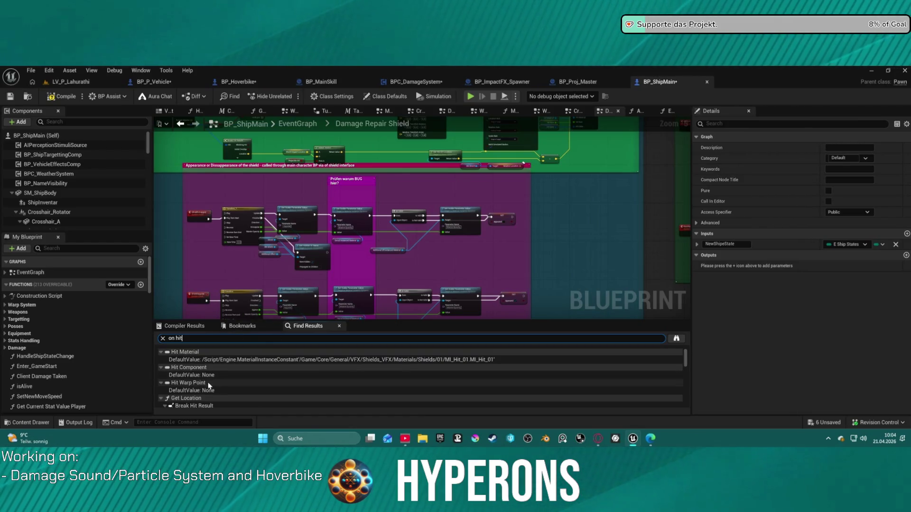
scroll(223, 384, "down", 3)
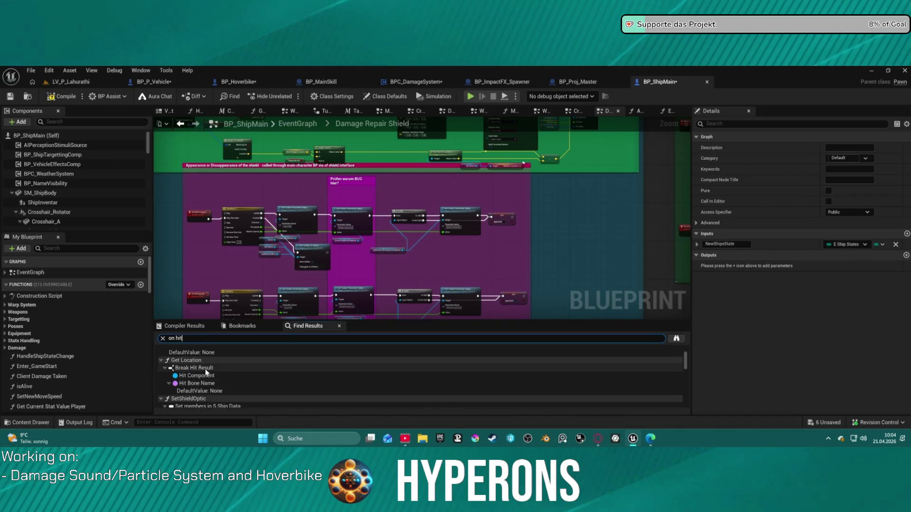
scroll(213, 379, "down", 5)
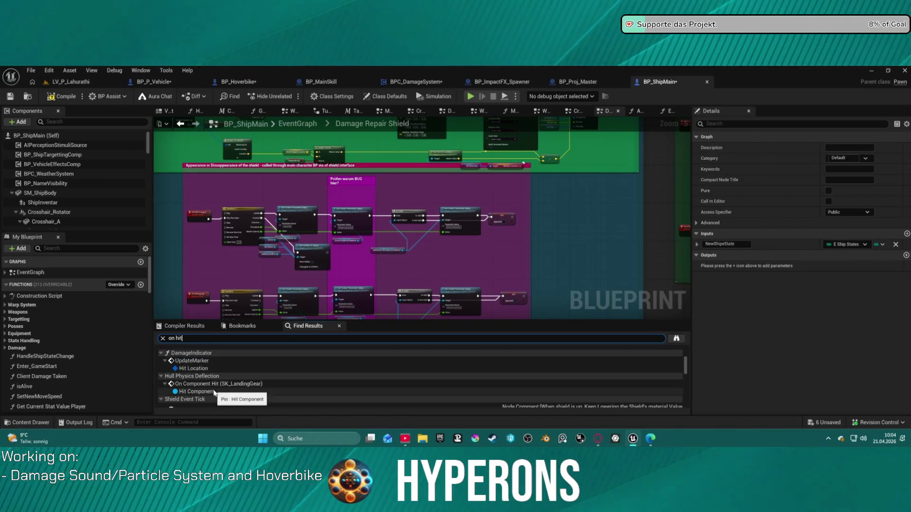
scroll(213, 389, "up", 2)
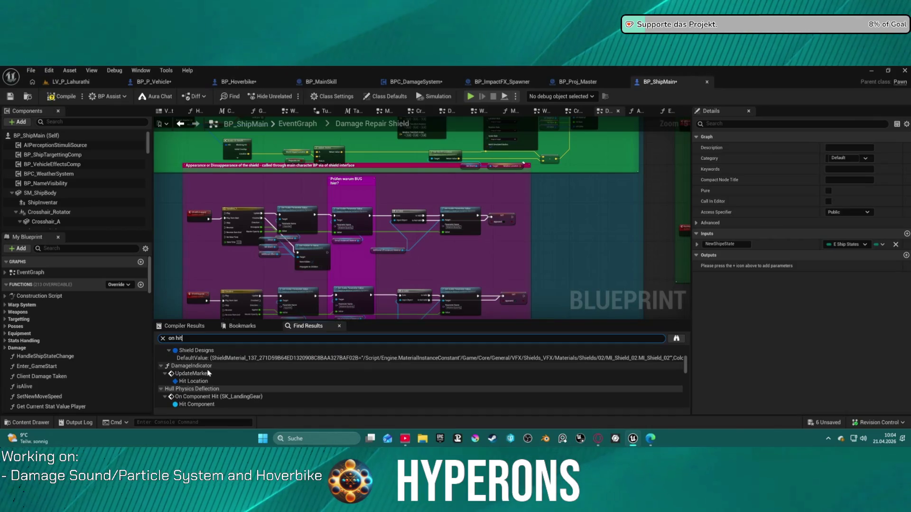
left_click(198, 375)
scroll(208, 375, "down", 2)
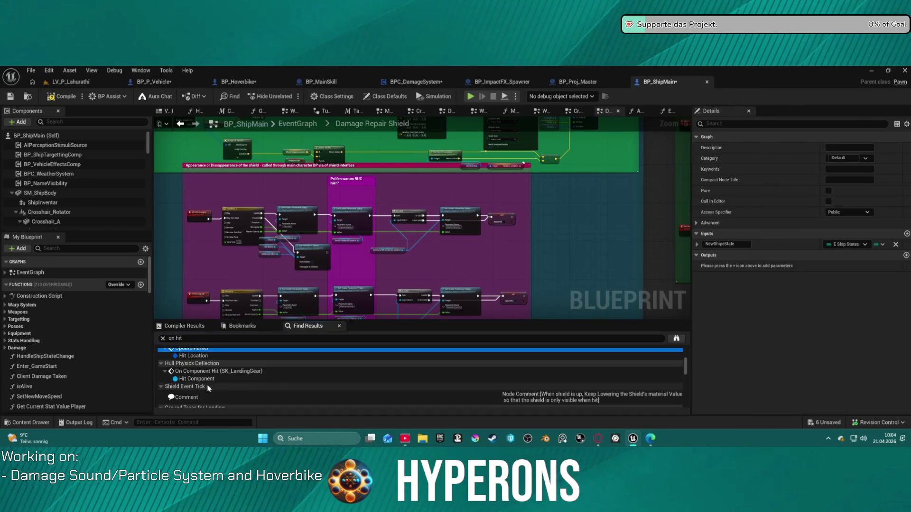
left_click(212, 372)
double_click(212, 371)
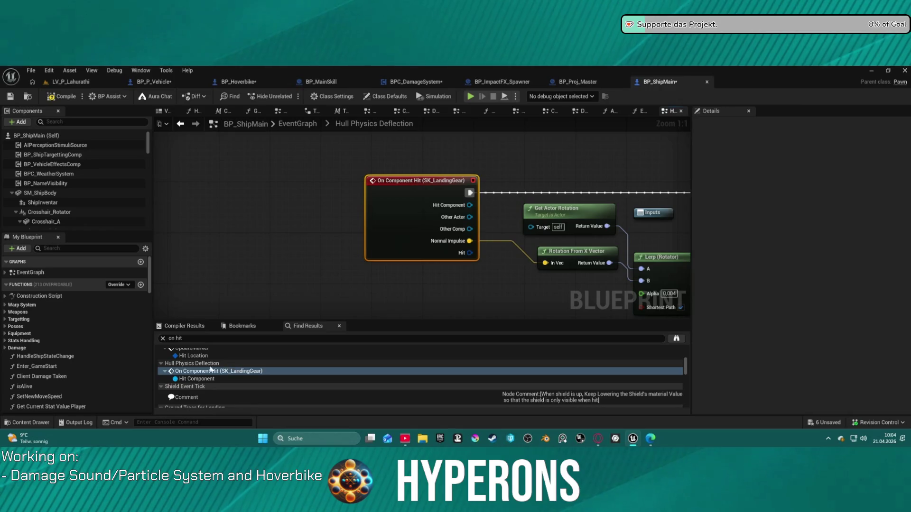
- Jump to the On Hit event match in Damage Repair Shield
scroll(213, 387, "down", 2)
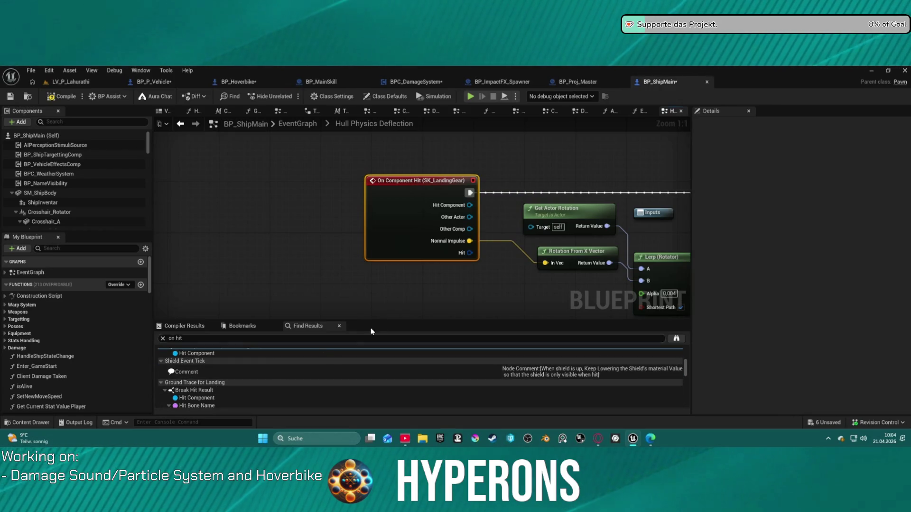
scroll(251, 368, "down", 2)
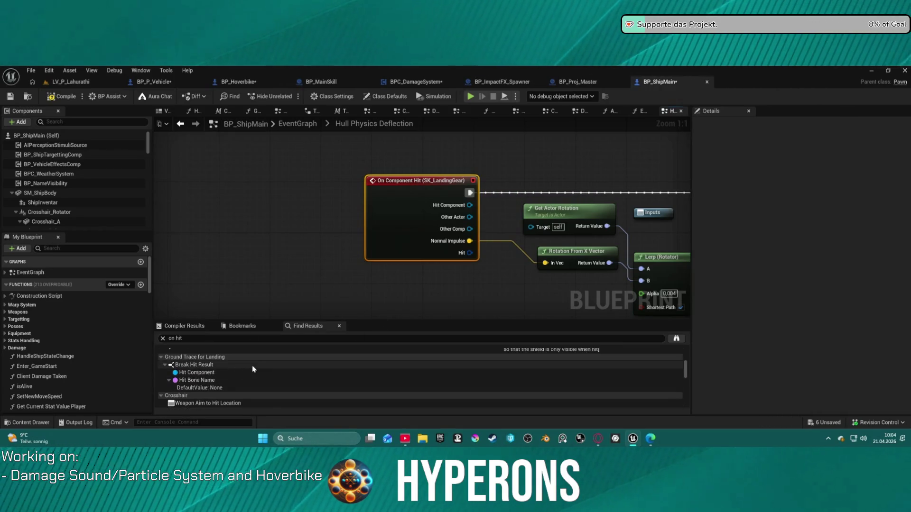
scroll(245, 372, "down", 2)
scroll(235, 376, "down", 1)
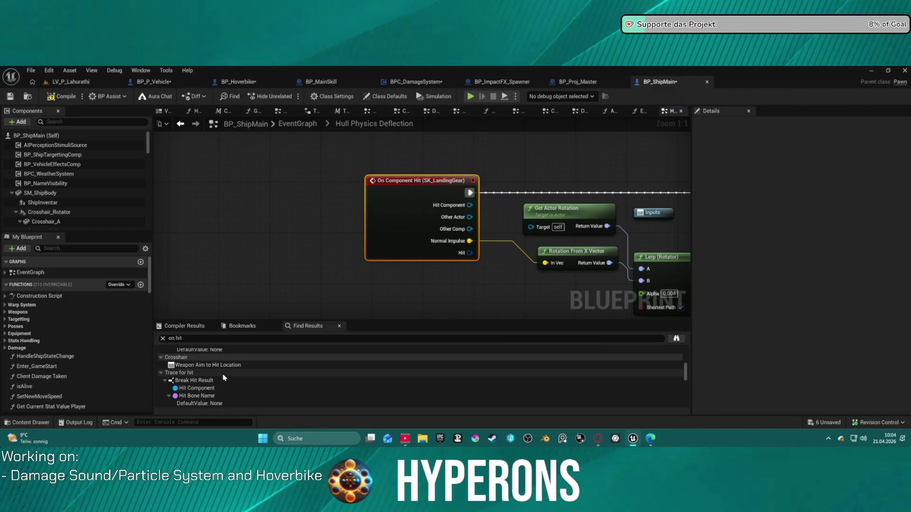
scroll(233, 381, "down", 3)
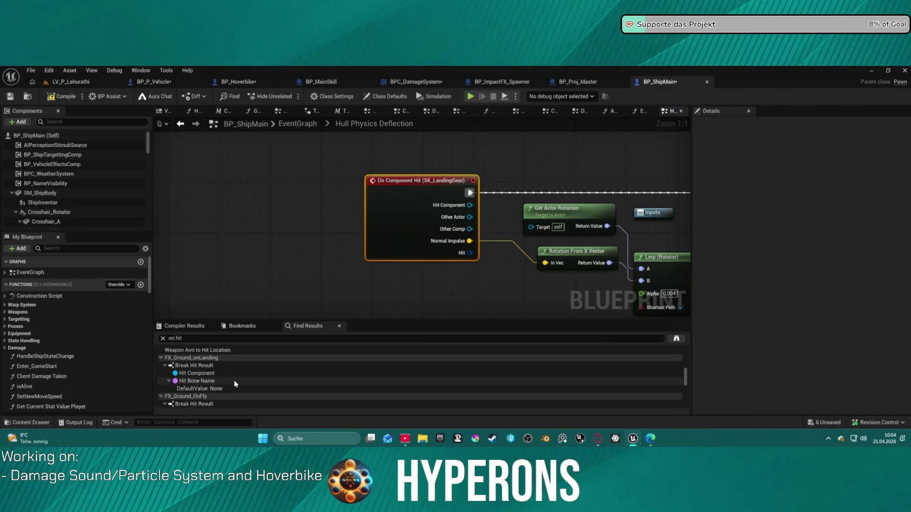
scroll(235, 380, "down", 3)
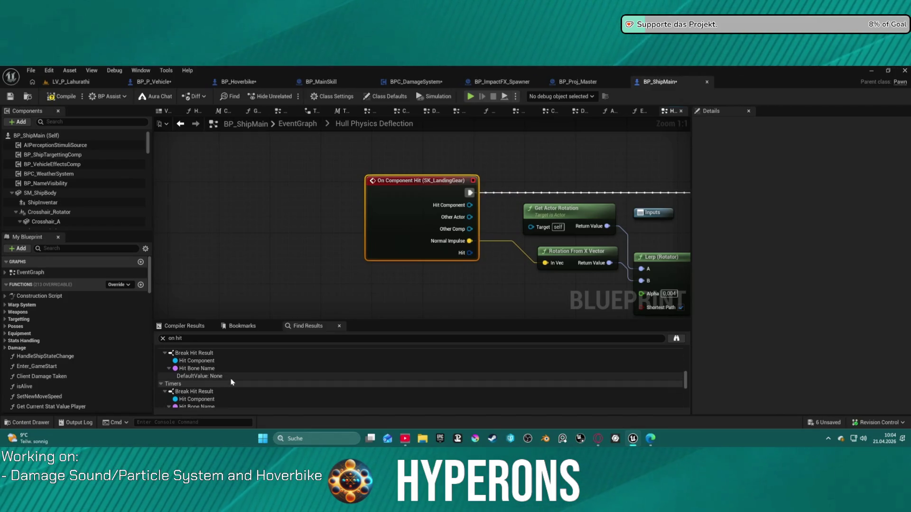
scroll(230, 377, "down", 4)
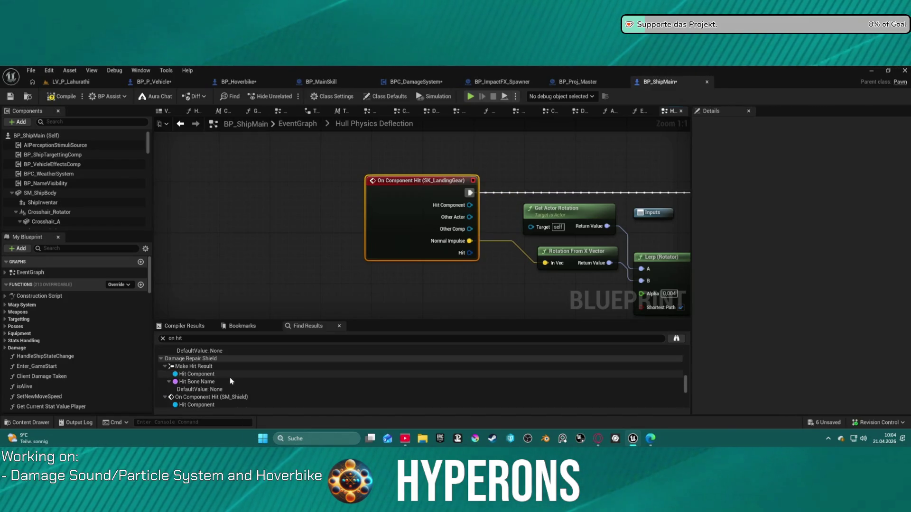
scroll(229, 378, "down", 3)
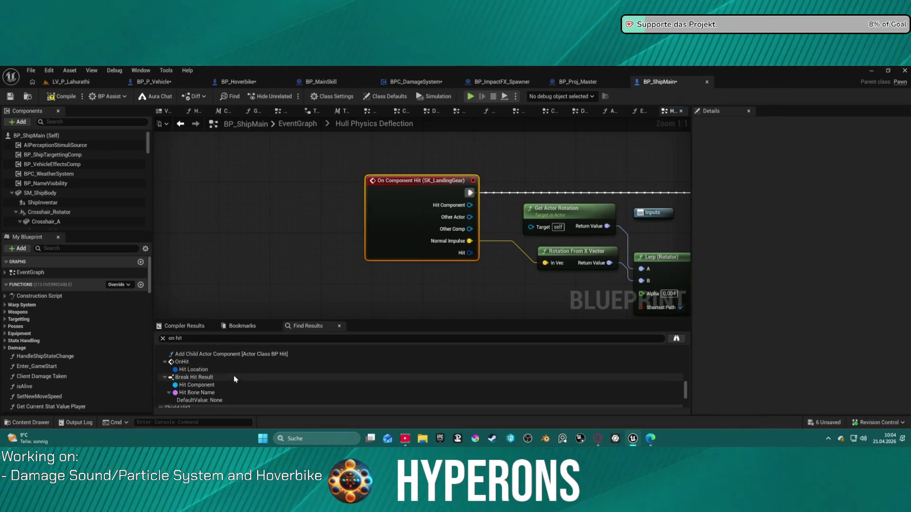
left_click(194, 362)
double_click(195, 362)
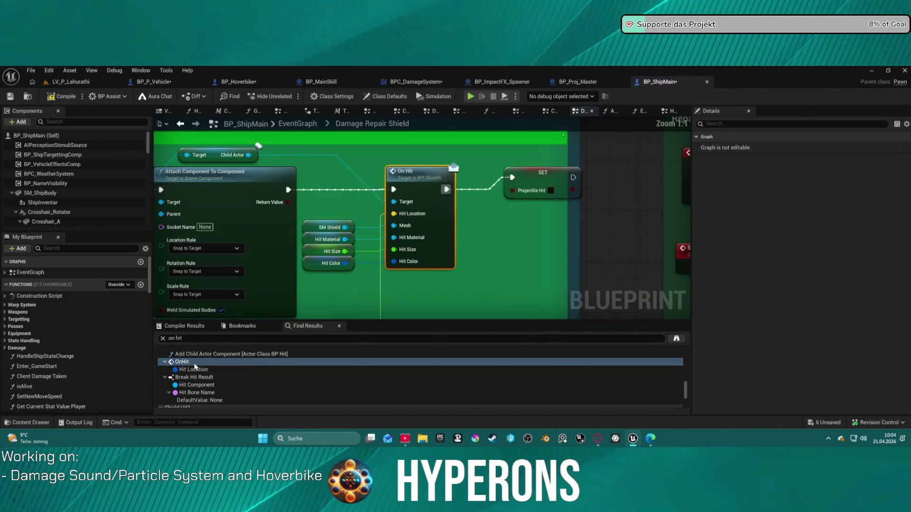
- Jump to the Hit Component match under Break Hit Result in Ship Functions
scroll(228, 368, "down", 3)
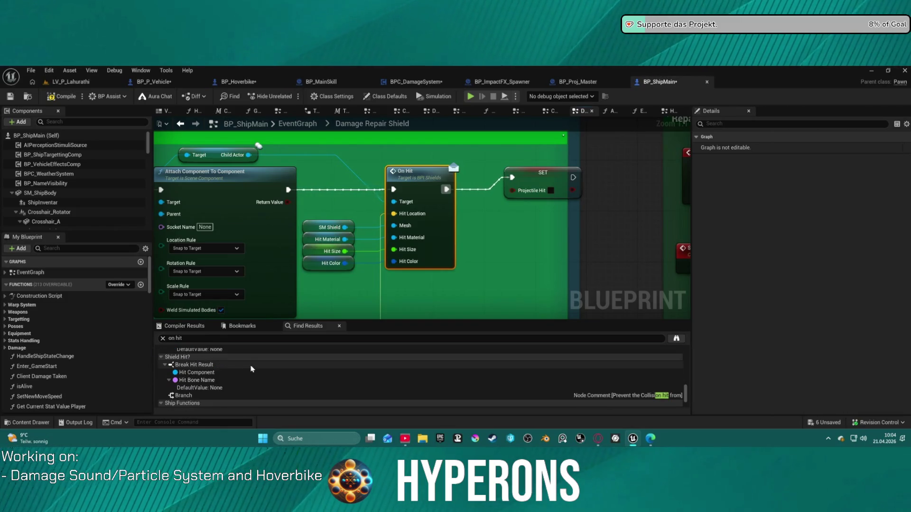
scroll(252, 369, "down", 2)
scroll(268, 369, "down", 5)
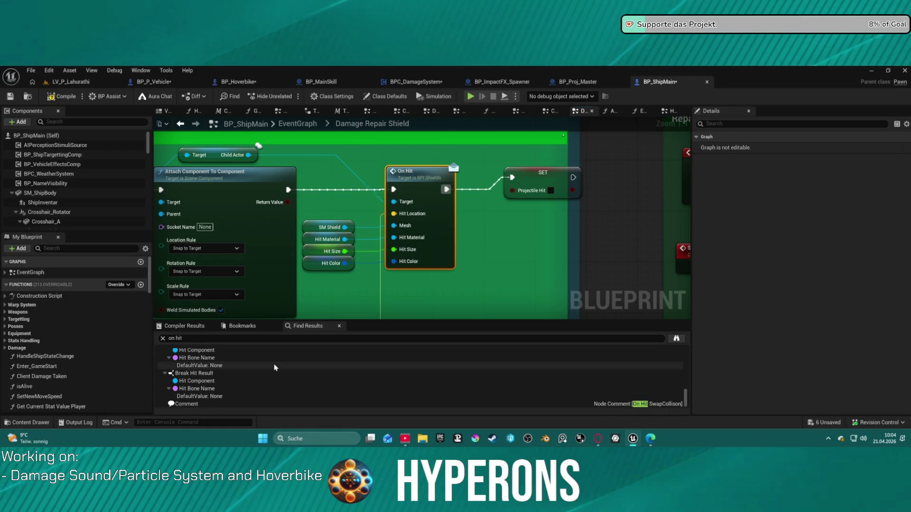
left_click(275, 383)
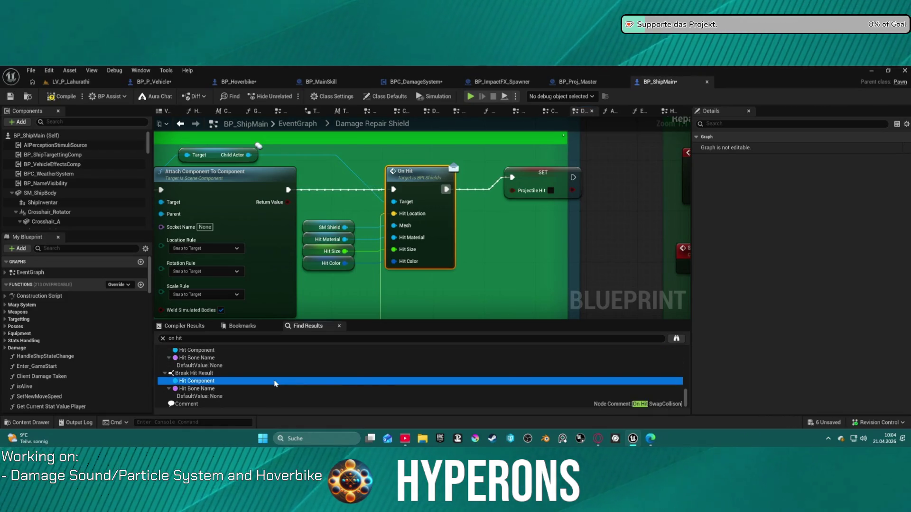
double_click(275, 382)
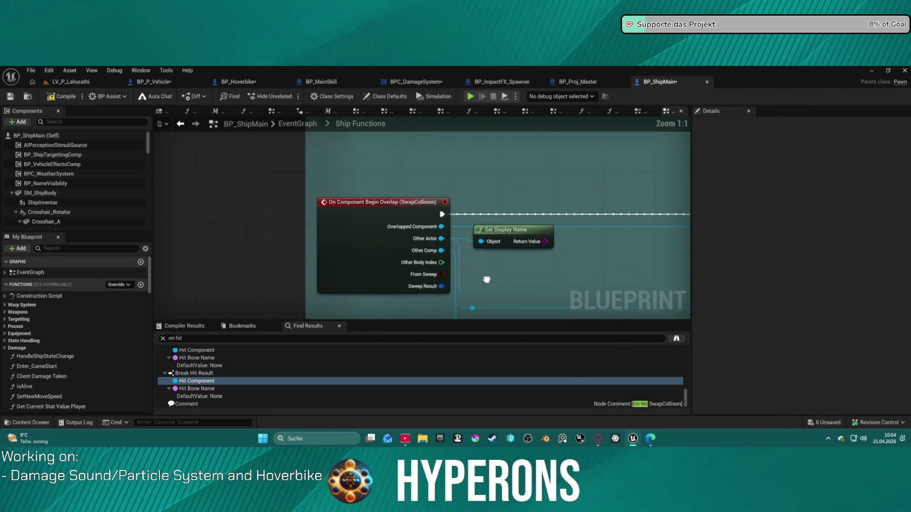
- Pan and zoom around the SwapCollision overlap event in the Ship Functions graph
left_click_drag(485, 276, 485, 281)
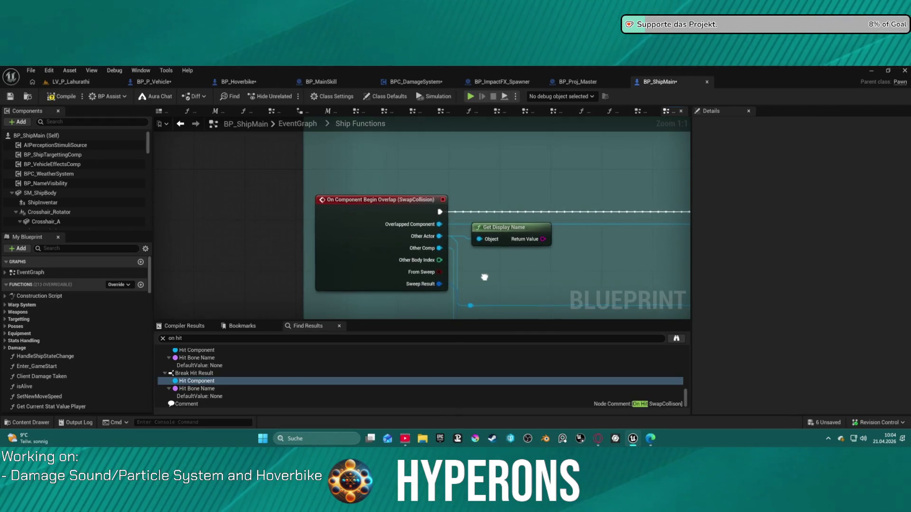
scroll(487, 251, "down", 5)
scroll(487, 250, "down", 7)
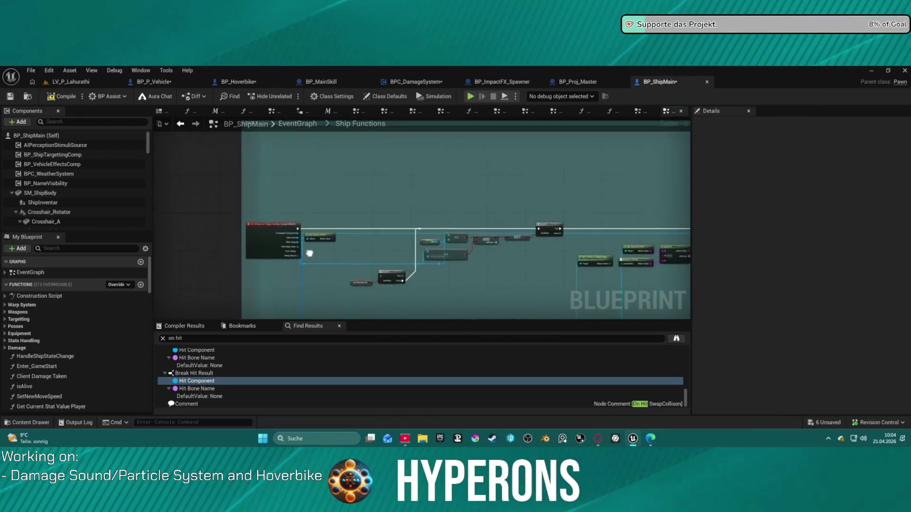
mouse_move(385, 164)
left_mouse_down()
mouse_move(323, 169)
mouse_move(244, 220)
left_mouse_up()
scroll(304, 219, "up", 9)
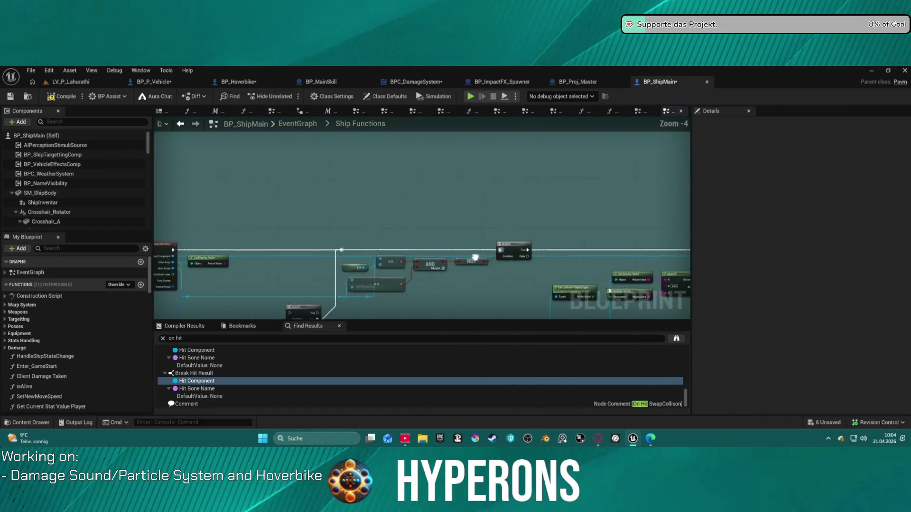
scroll(620, 240, "down", 4)
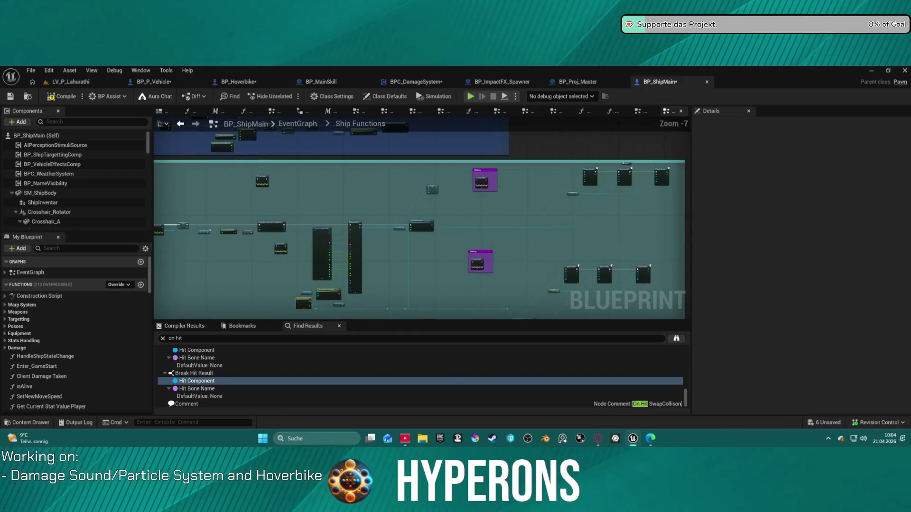
scroll(446, 186, "up", 4)
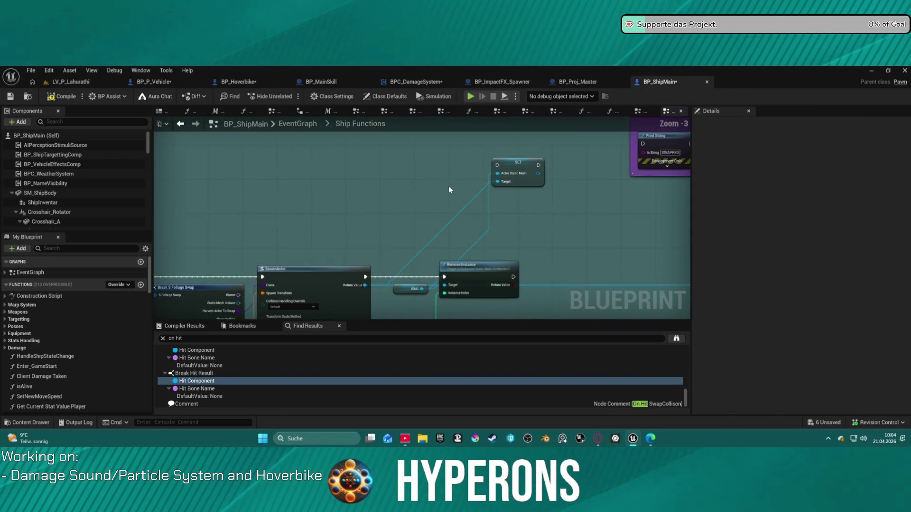
scroll(346, 212, "down", 3)
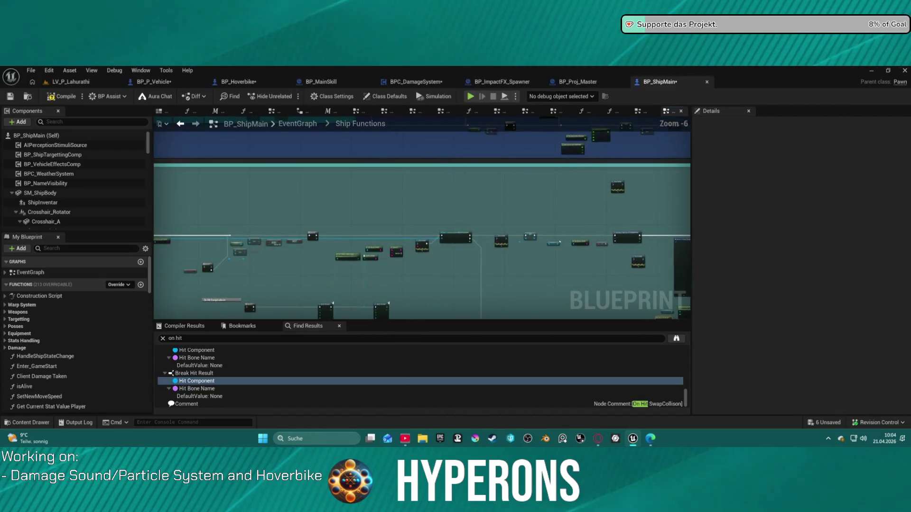
scroll(382, 185, "up", 6)
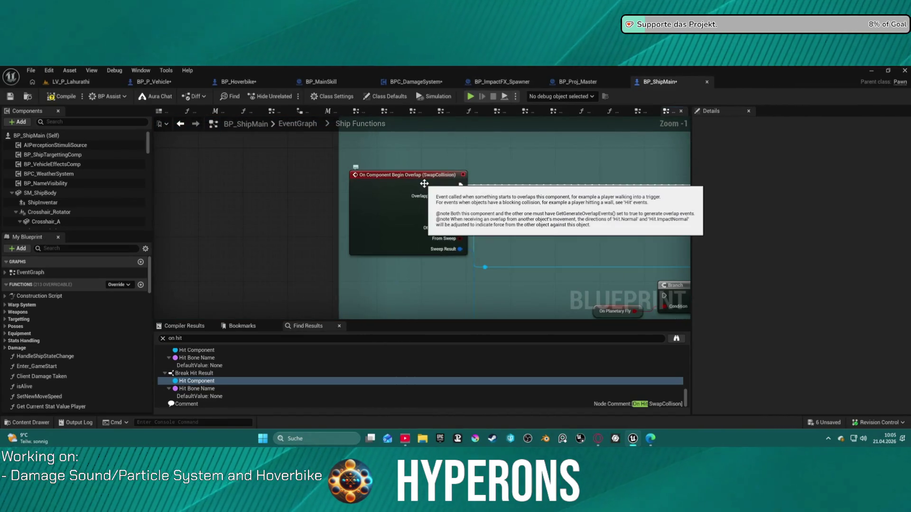
scroll(514, 234, "down", 12)
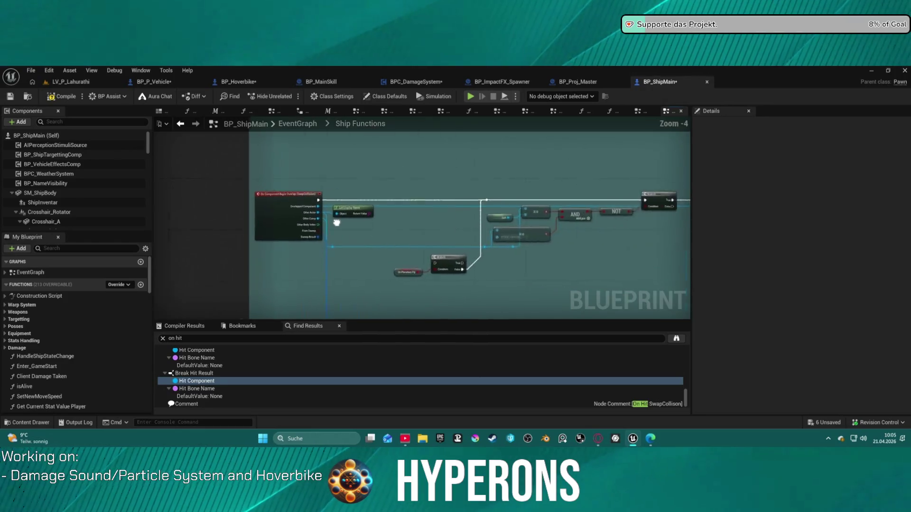
- Review the yellow, green and red comment groups, collapse SM_ShipBody, and start filtering for 'collis'
mouse_move(298, 266)
left_mouse_down()
mouse_move(285, 322)
mouse_move(359, 271)
mouse_move(380, 241)
mouse_move(109, 212)
mouse_move(109, 171)
left_mouse_up()
mouse_move(227, 161)
left_mouse_down()
mouse_move(349, 197)
mouse_move(609, 221)
mouse_move(617, 232)
mouse_move(468, 303)
mouse_move(336, 248)
mouse_move(293, 204)
left_mouse_up()
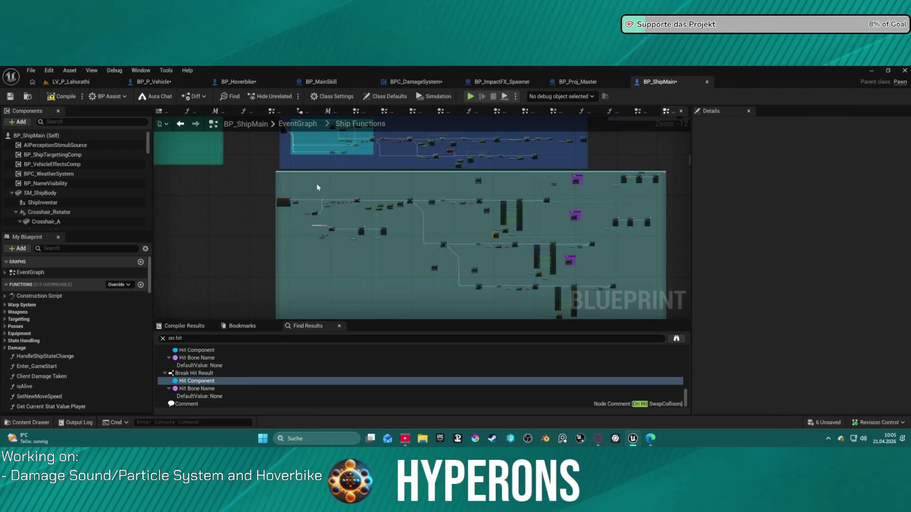
mouse_move(301, 185)
left_mouse_down()
mouse_move(274, 135)
mouse_move(229, 135)
left_mouse_up()
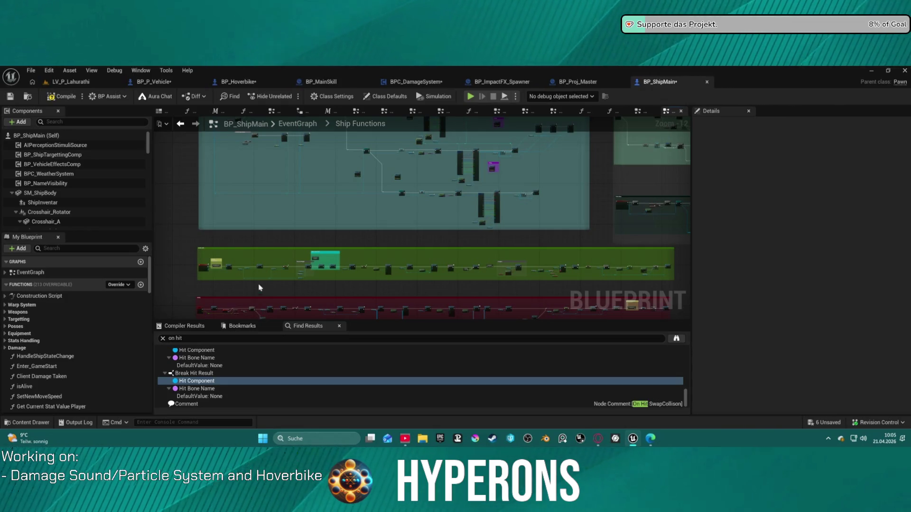
scroll(262, 280, "up", 9)
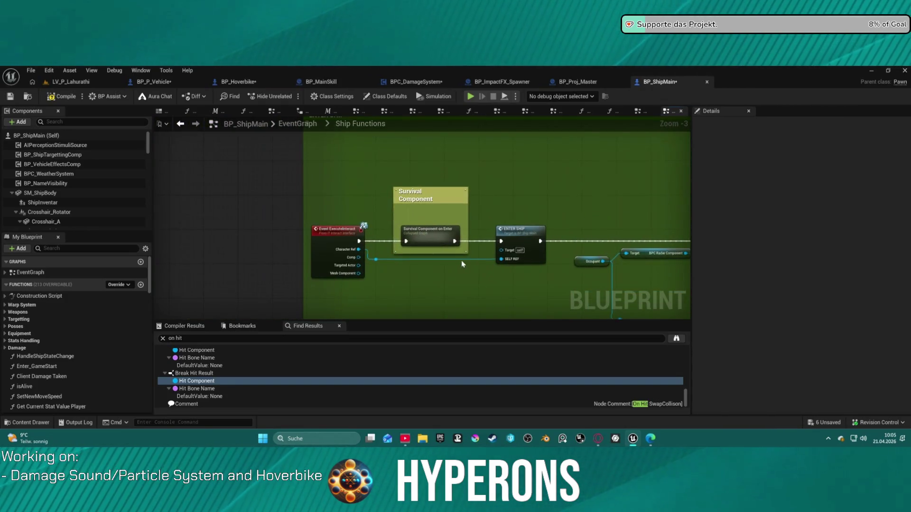
scroll(389, 254, "down", 4)
scroll(366, 258, "up", 6)
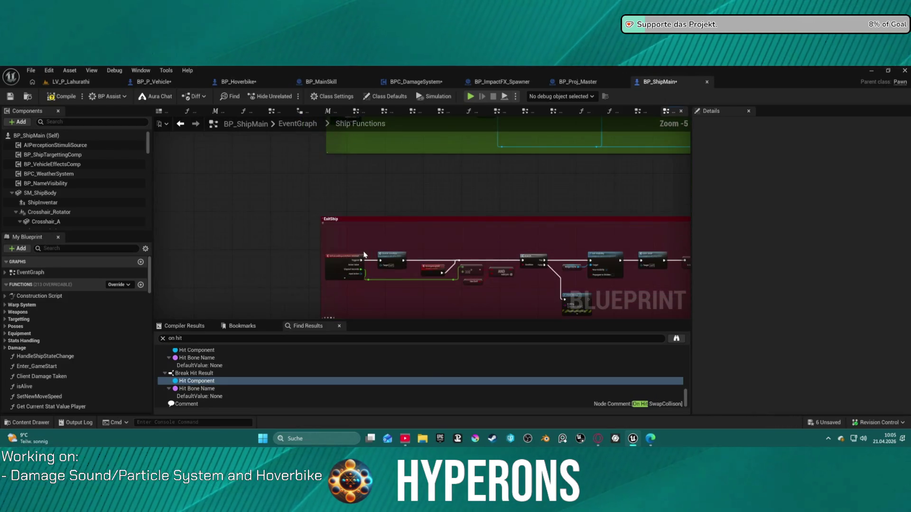
scroll(361, 251, "down", 11)
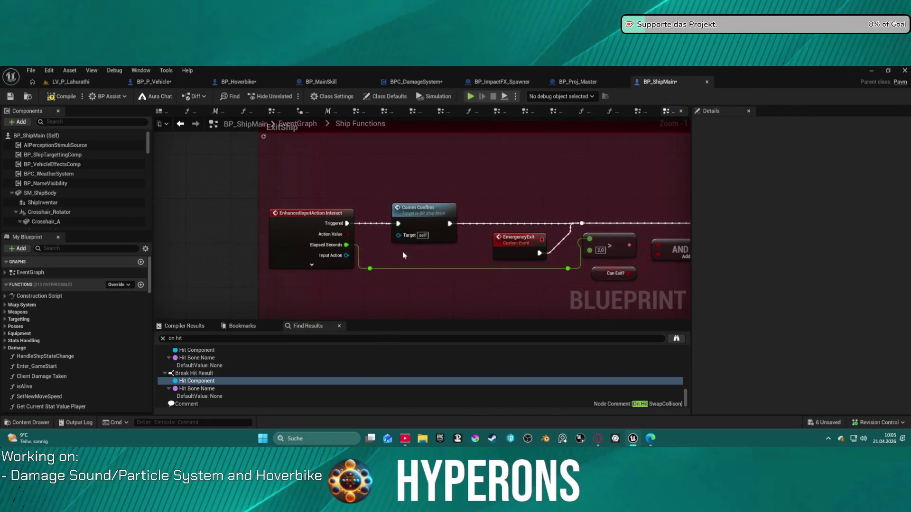
scroll(350, 191, "up", 7)
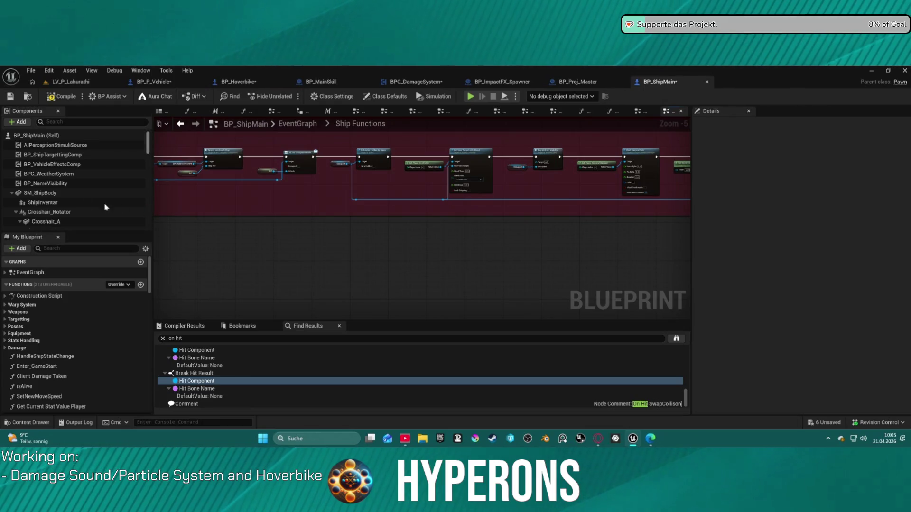
double_click(88, 193)
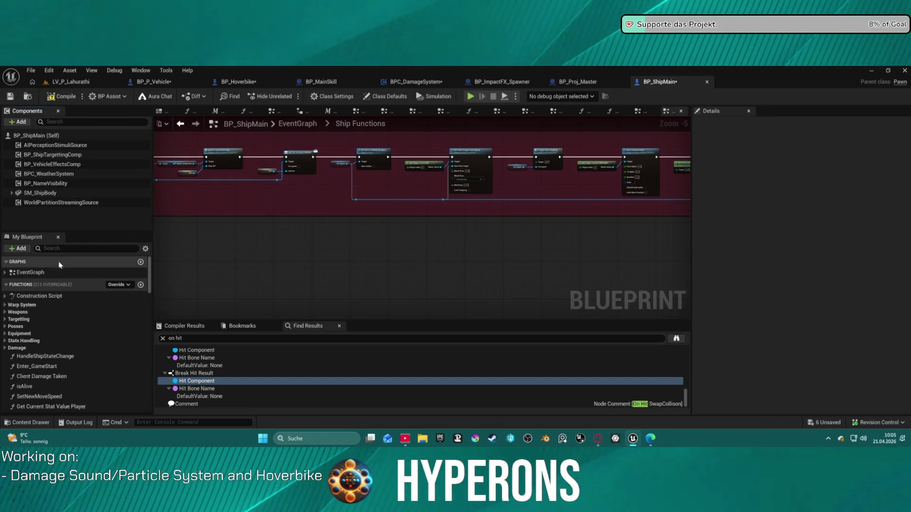
type("collis")
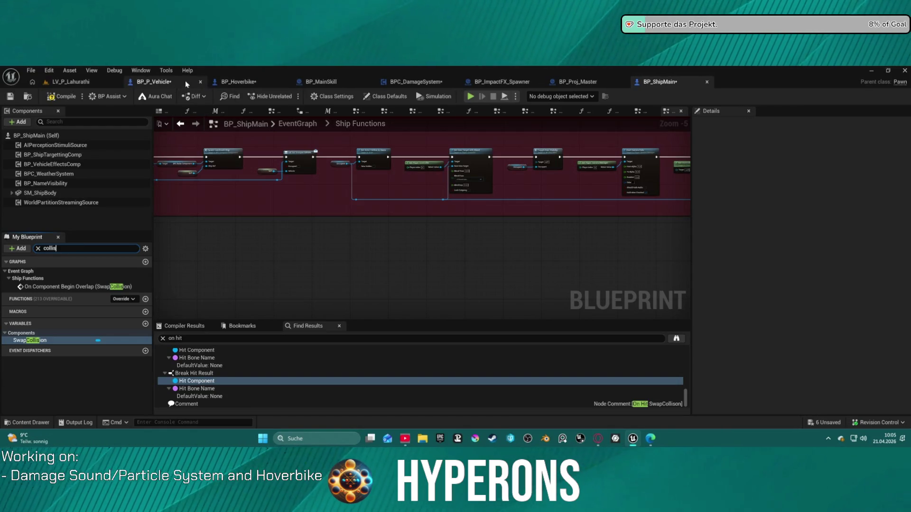
- Open the BPC_DamageSystem blueprint
left_click(401, 83)
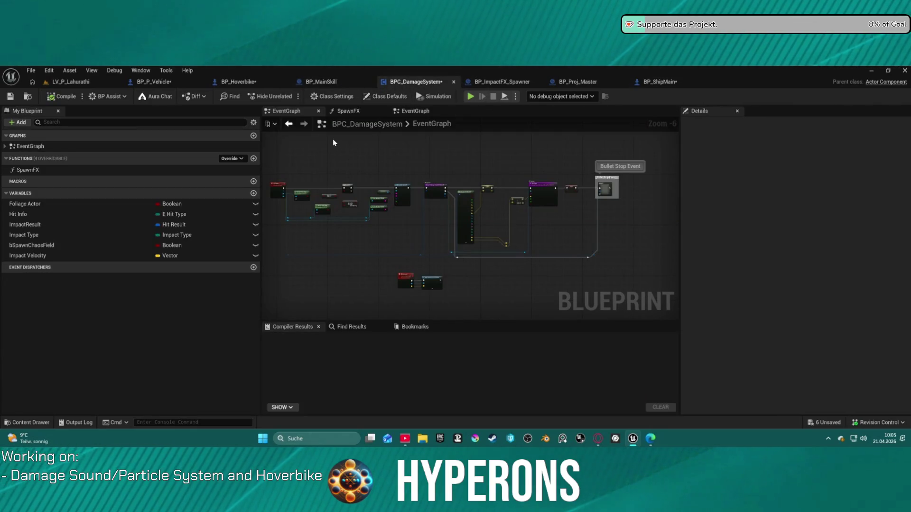
- Inspect the HitObject Actor Has Tag Player, Branch and AND checks, then switch to BP_P_Vehicle
scroll(393, 173, "up", 5)
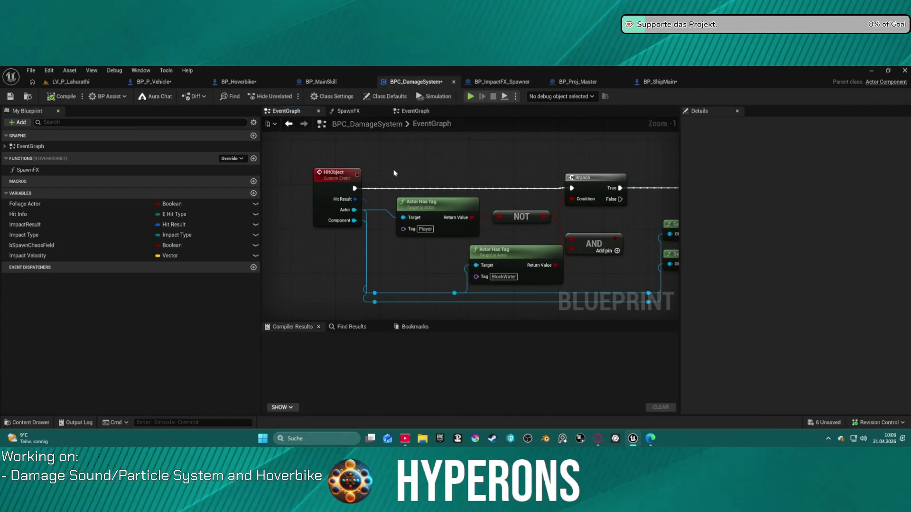
left_click_drag(433, 205, 431, 204)
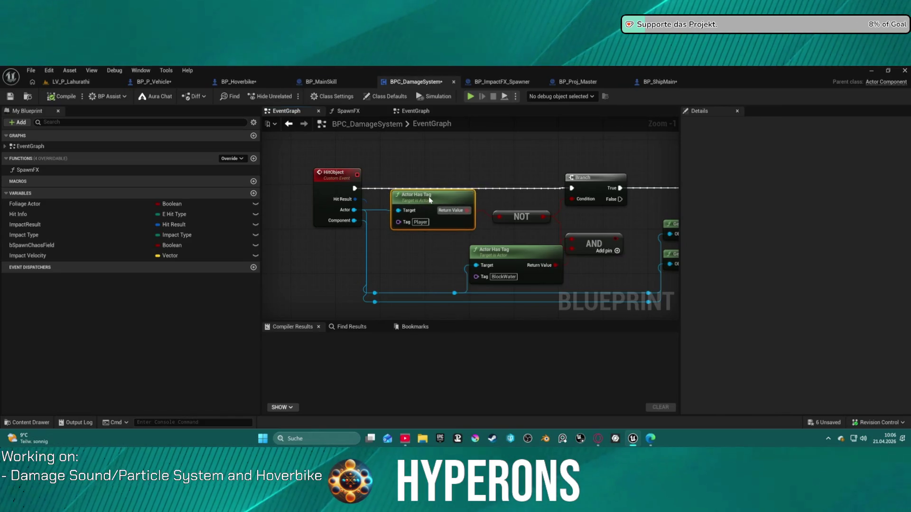
left_click(291, 125)
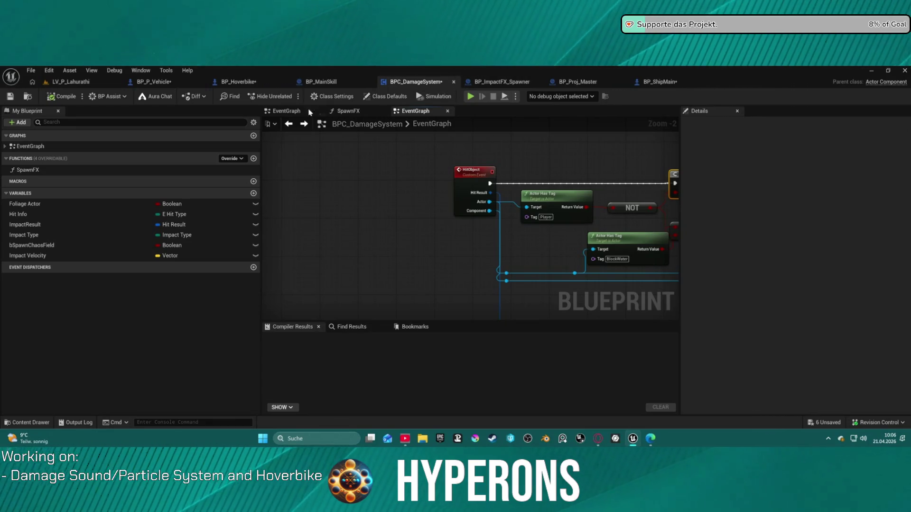
left_click(432, 123)
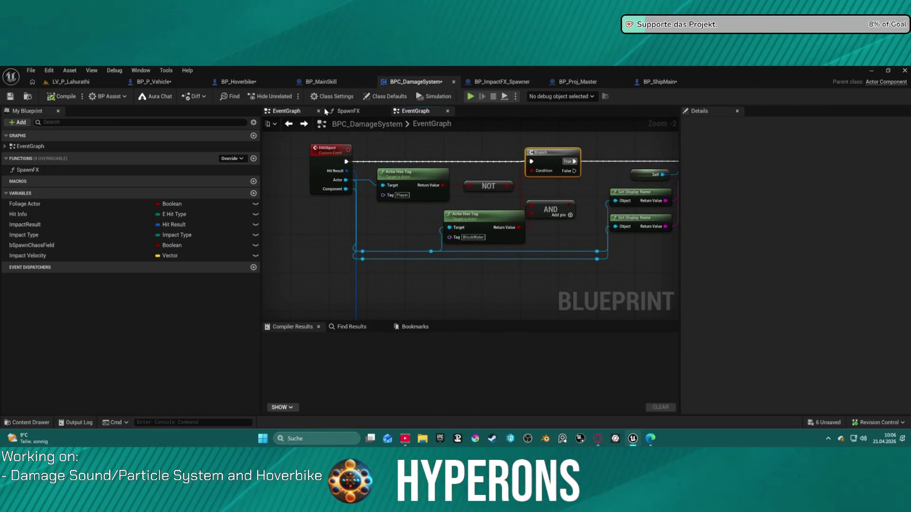
left_click(179, 81)
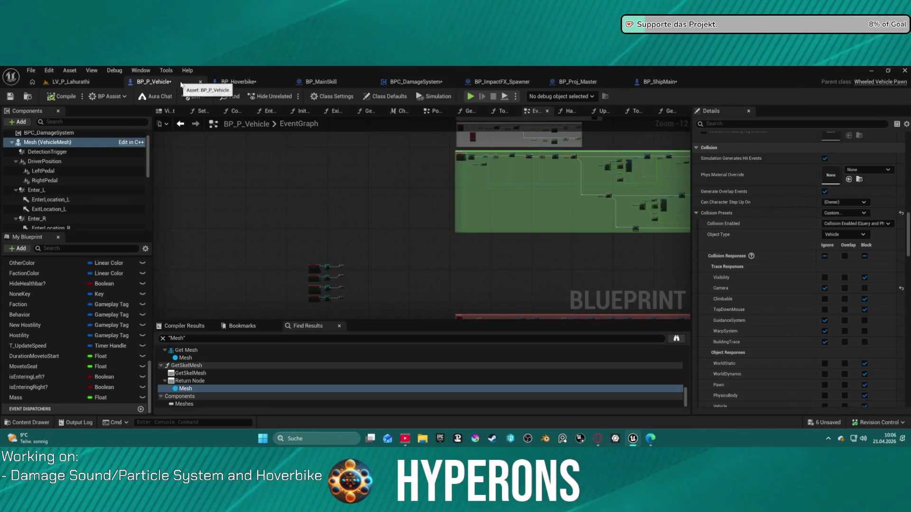
- Pan across the BP_P_Vehicle event graph
mouse_move(488, 220)
left_mouse_down()
mouse_move(409, 197)
mouse_move(336, 189)
left_mouse_up()
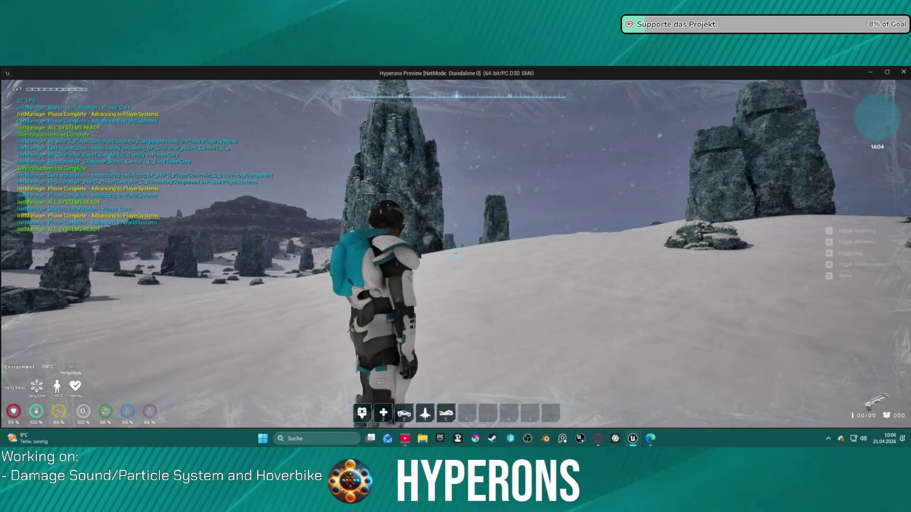
- Walk forward, summon the hoverbike with 5 and mount it with F
key("w")
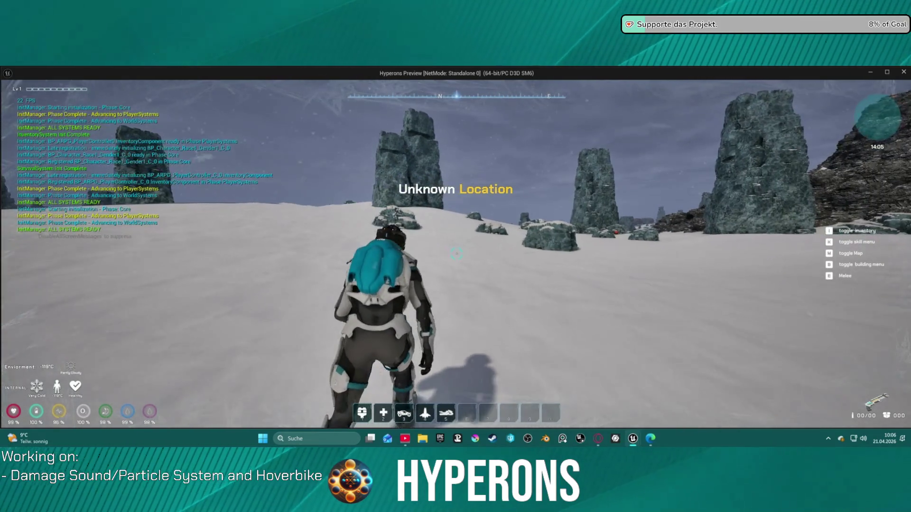
key("5")
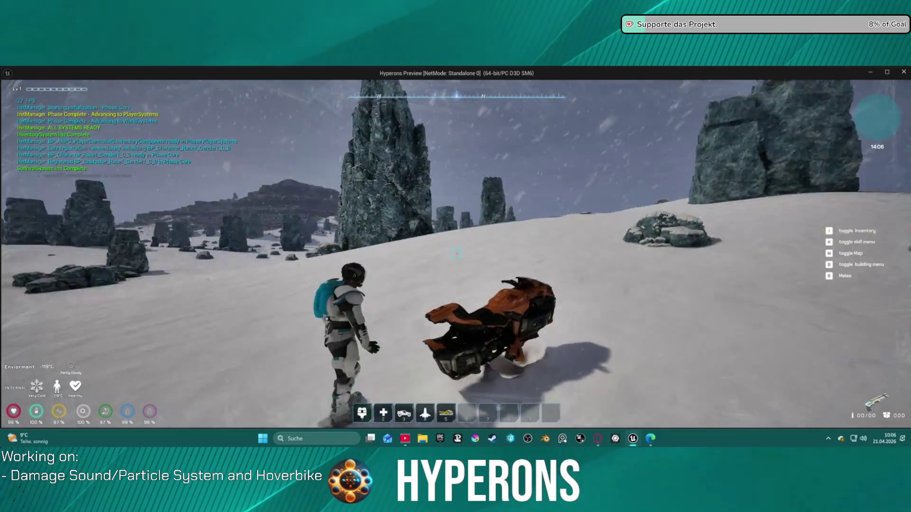
key("w")
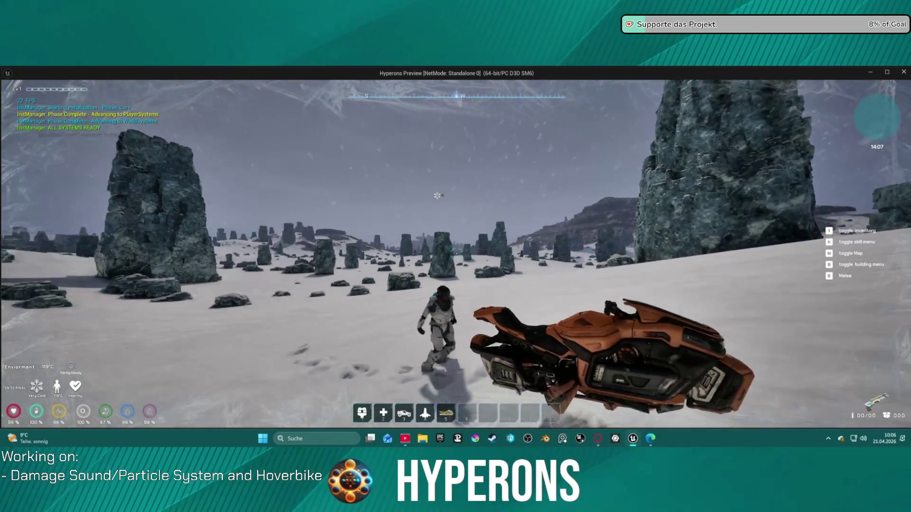
key("f")
- Ride the hoverbike forward past the rock pillar, then leave the game window
key("w")
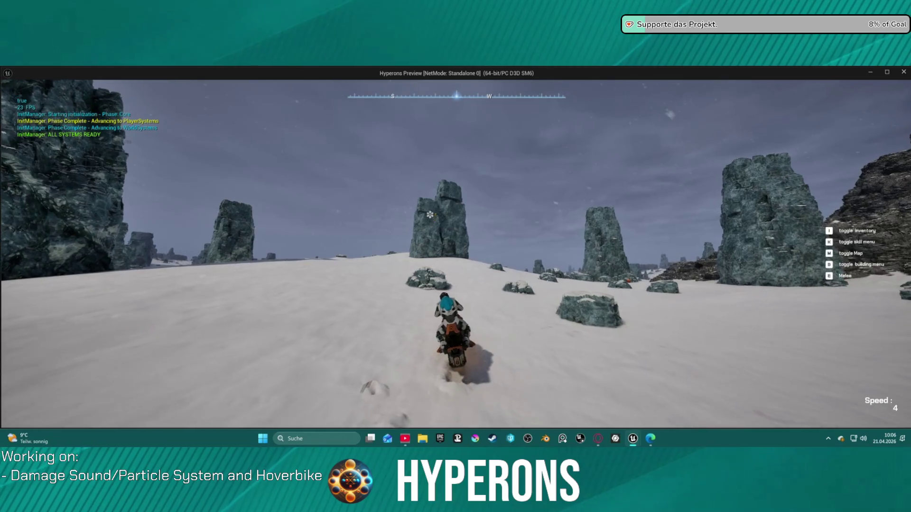
key("w")
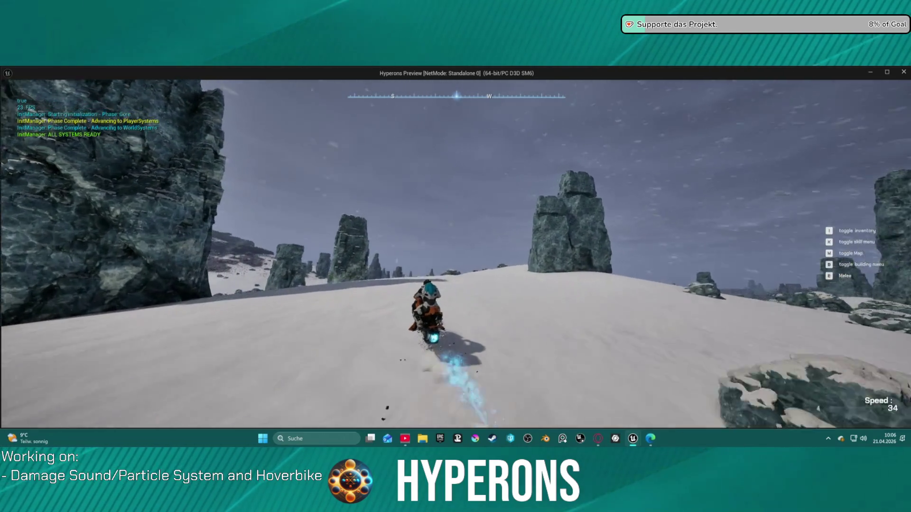
key("w")
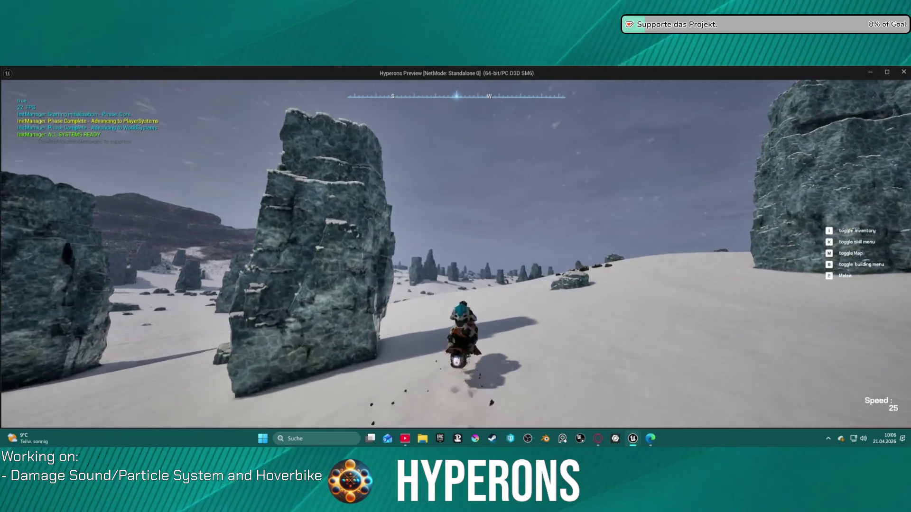
key("w")
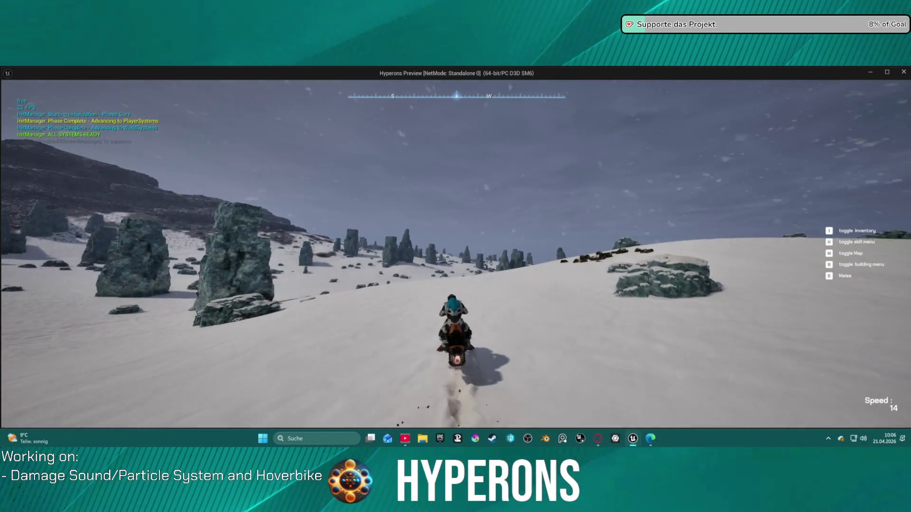
key("super")
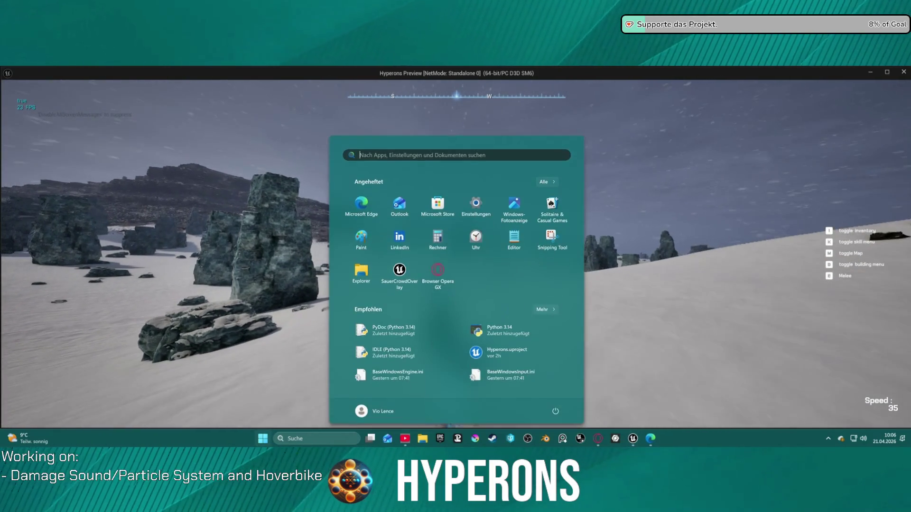
- Close the BP_ShipMain and BP_Proj_Master tabs in the editor, then minimize it back to the game
mouse_move(635, 437)
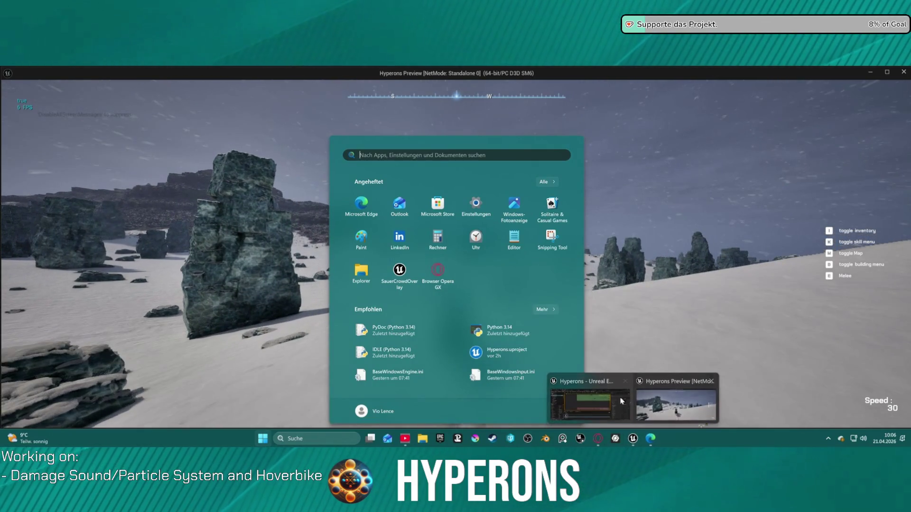
left_click(593, 401)
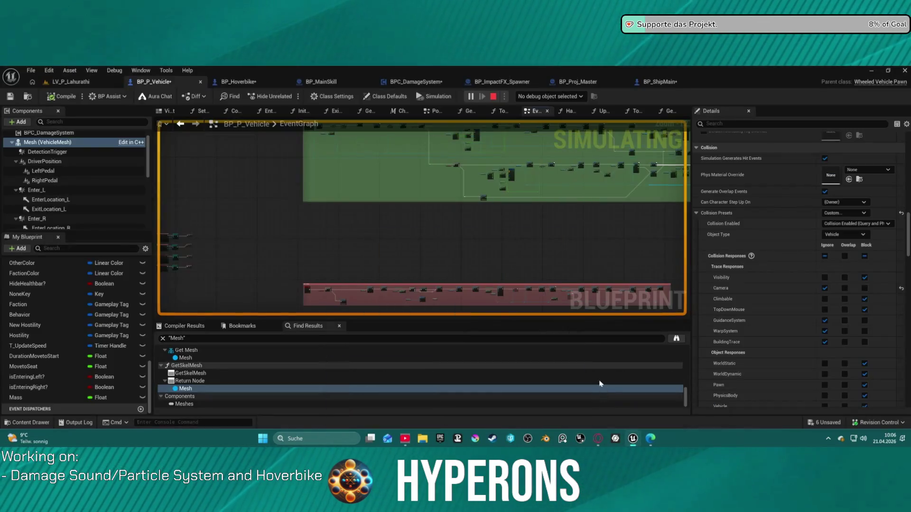
middle_click(654, 84)
middle_click(588, 82)
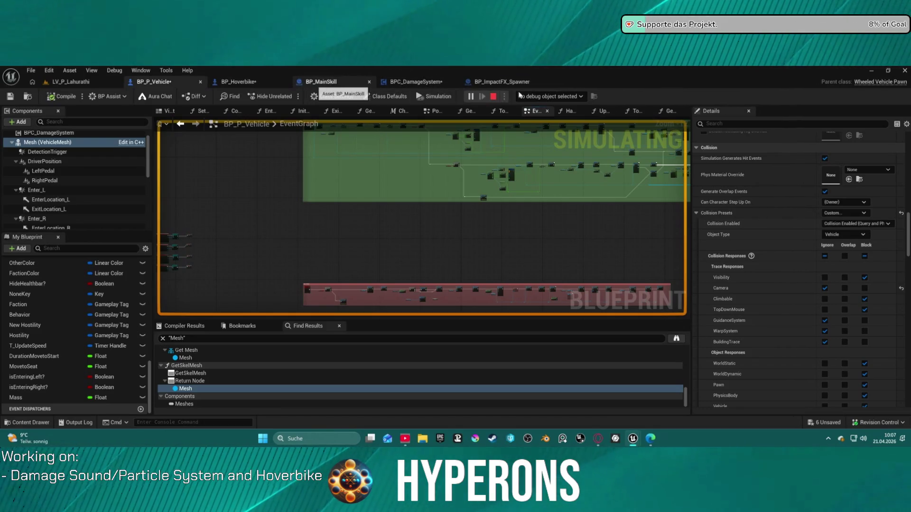
left_click(872, 73)
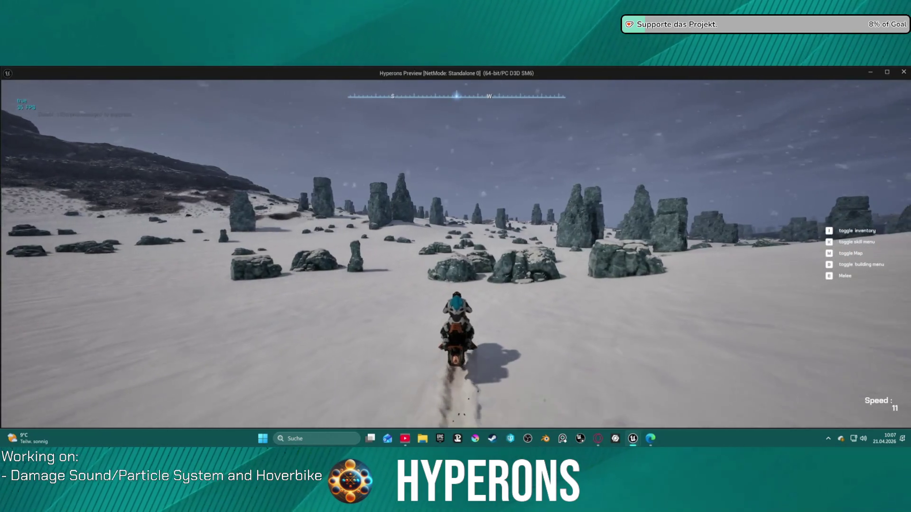
- Steer the hoverbike left and right across the rock field and up onto the slope
key("a")
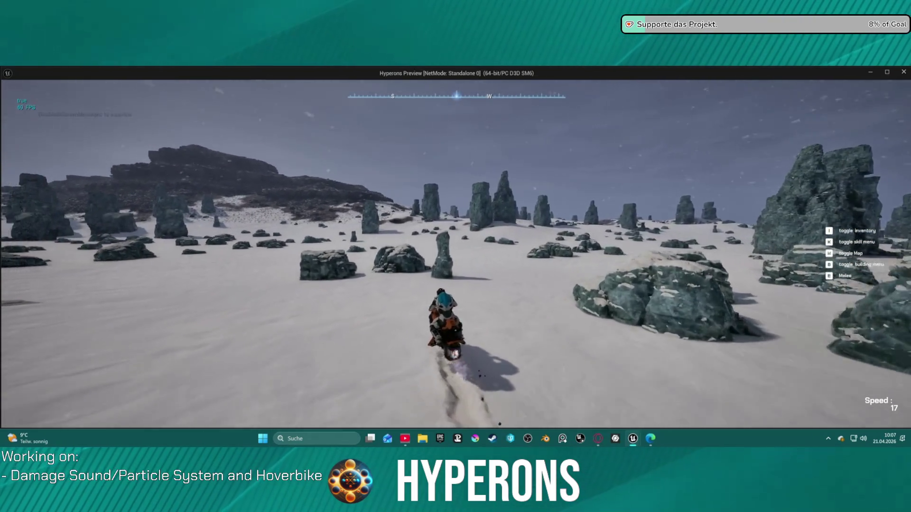
key("w")
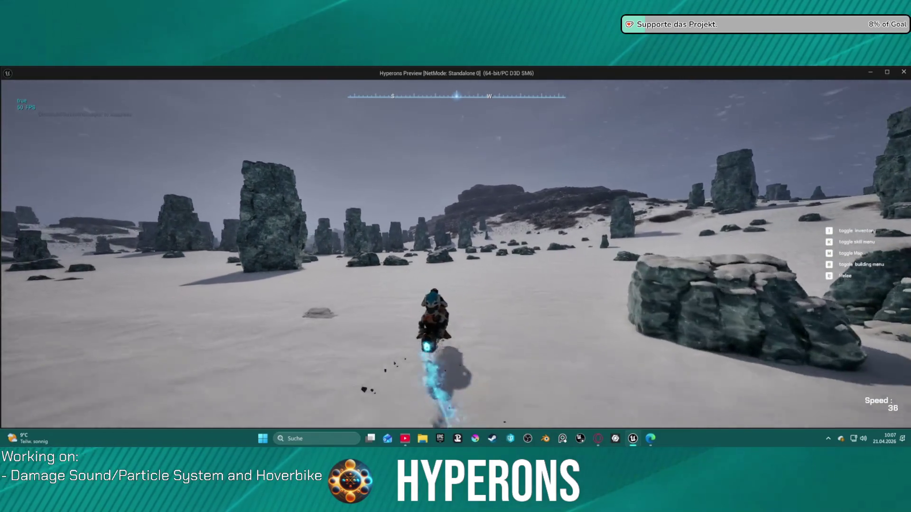
key("a")
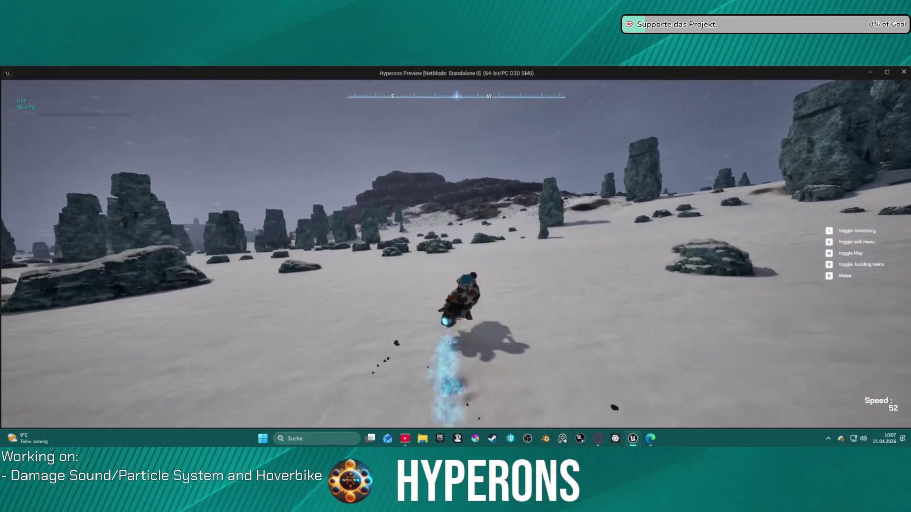
key("w")
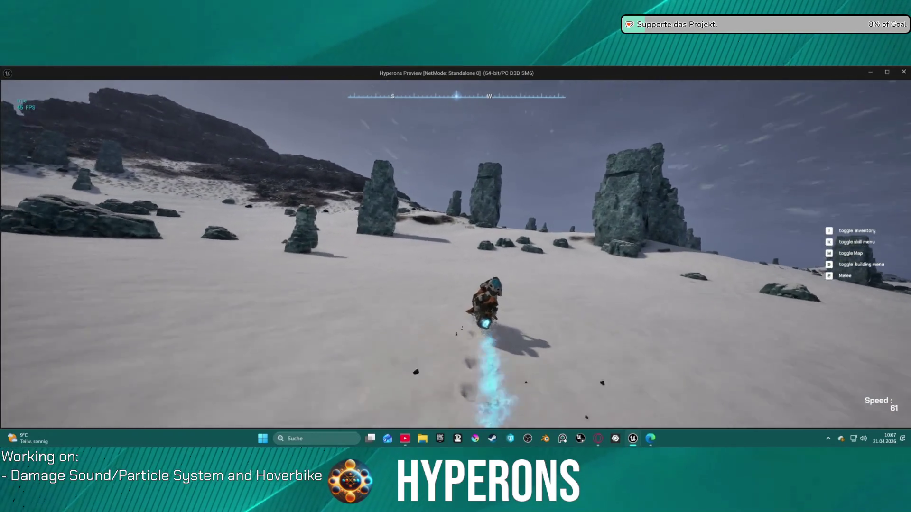
key("d")
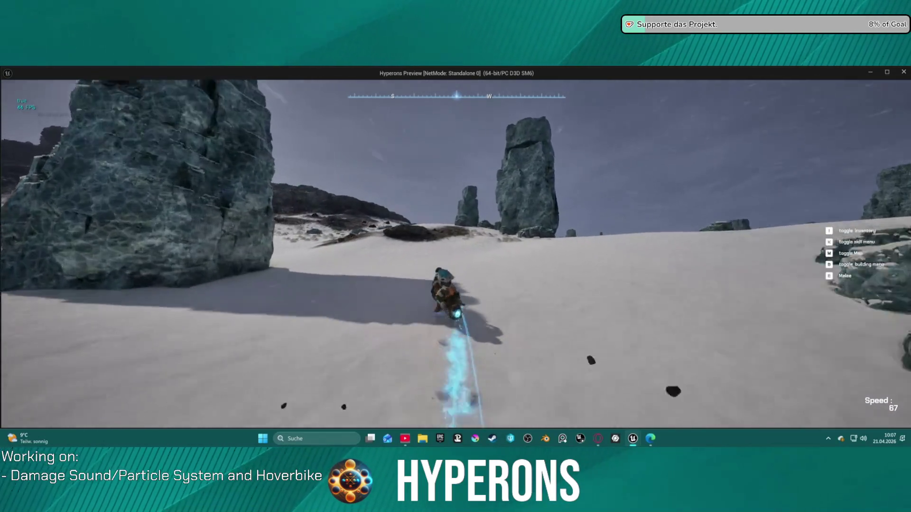
key("a")
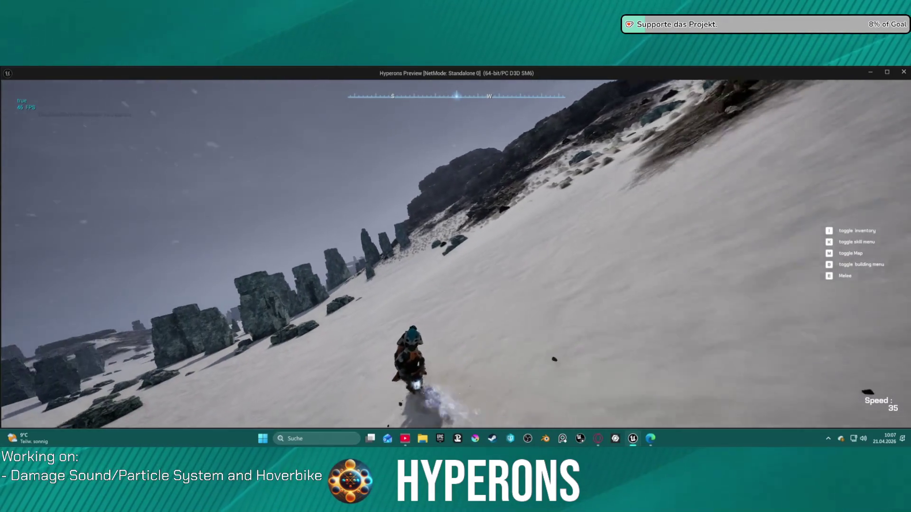
key("w")
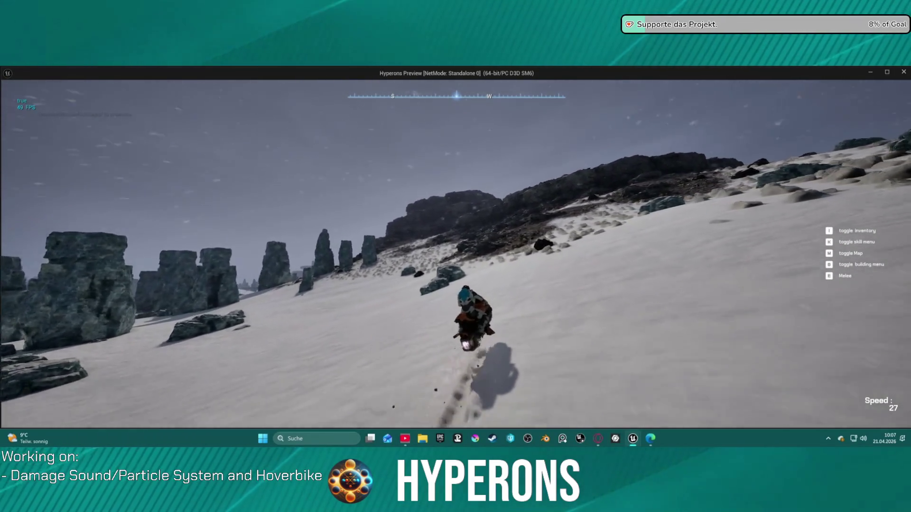
key("a")
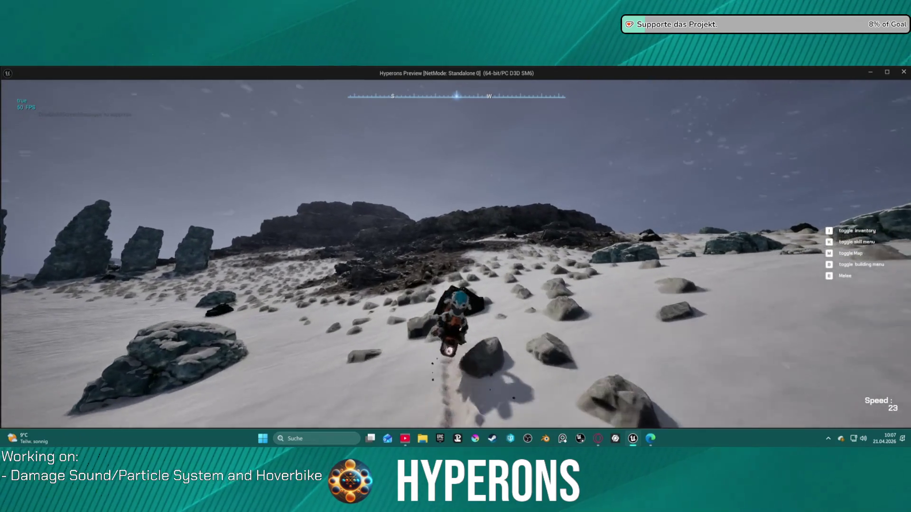
key("b")
- Reverse down the slope, drive back up, bring up the F1 action hints and head straight uphill
key("s")
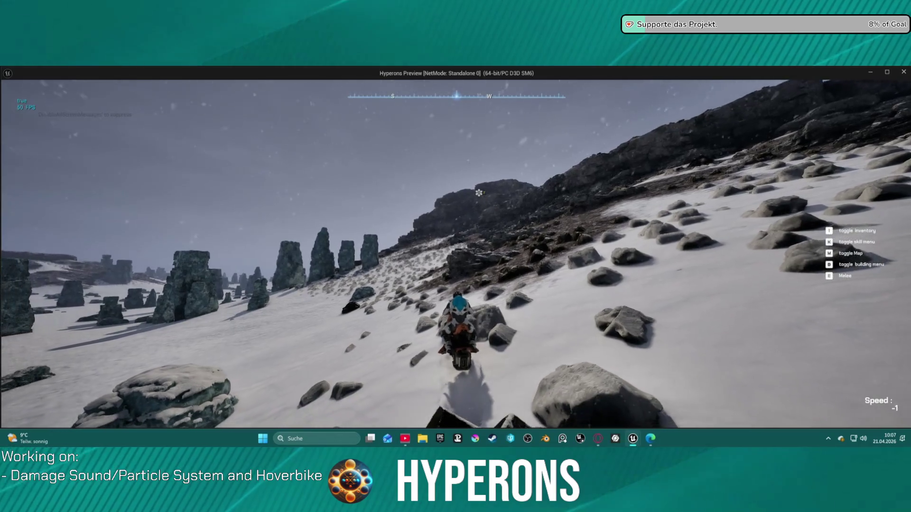
key("w")
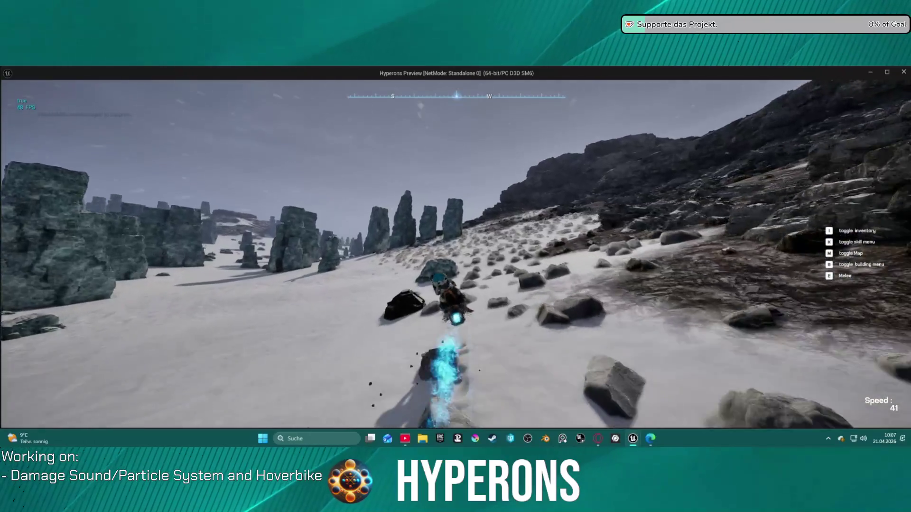
key("a")
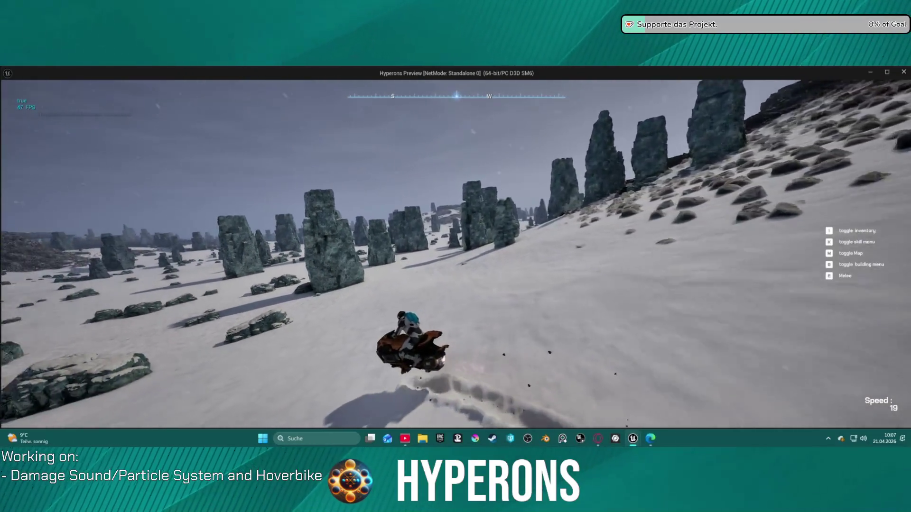
key("a")
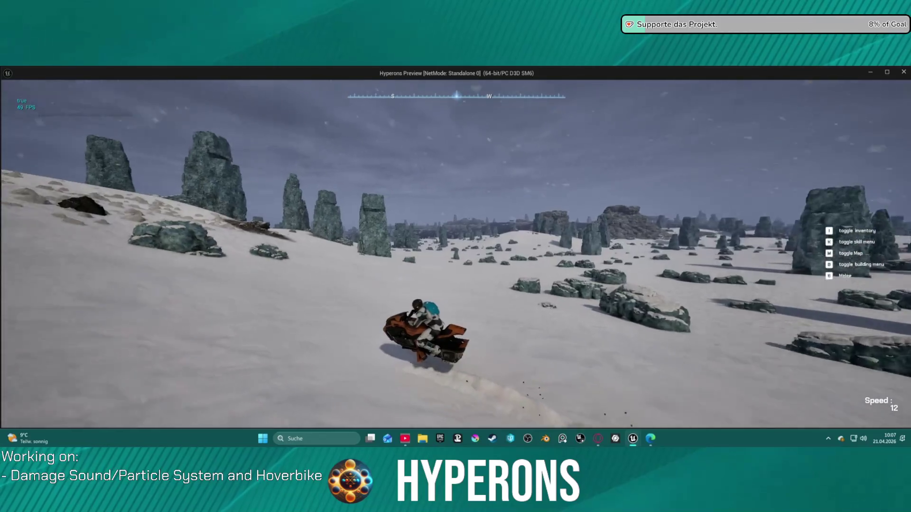
key("w")
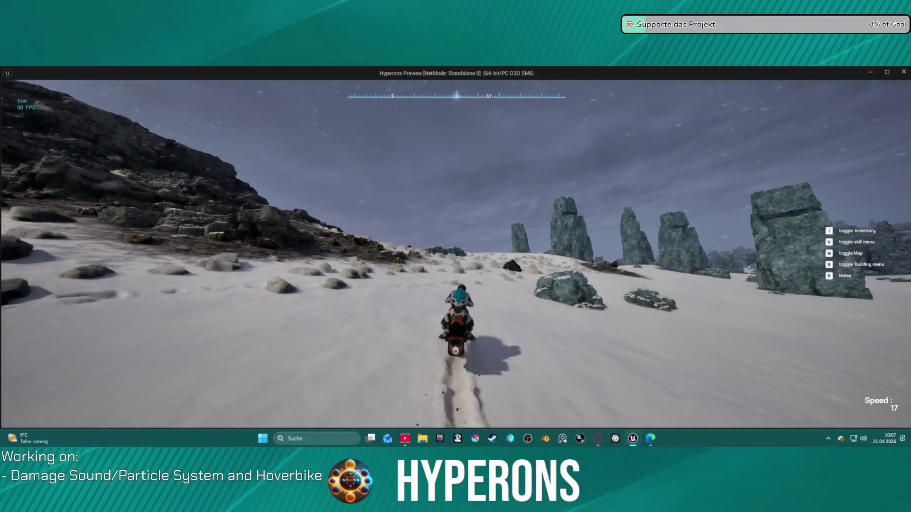
key("F1")
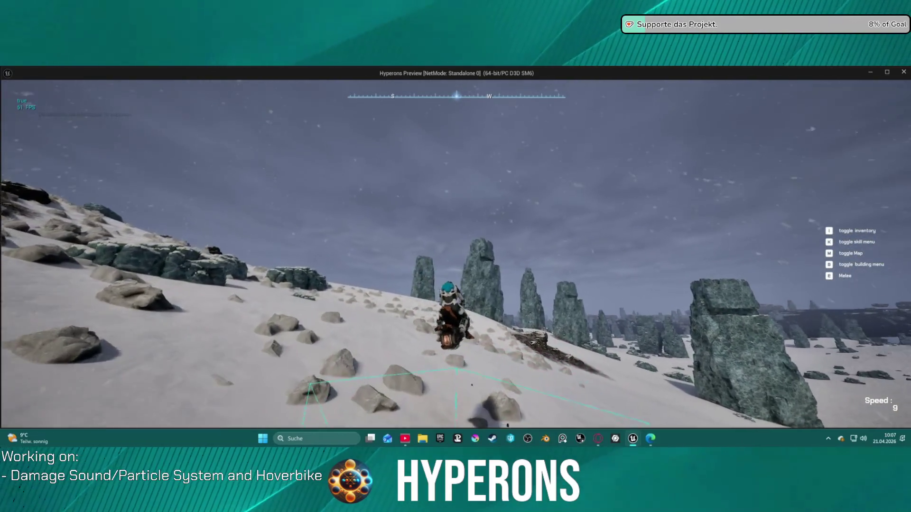
key("w")
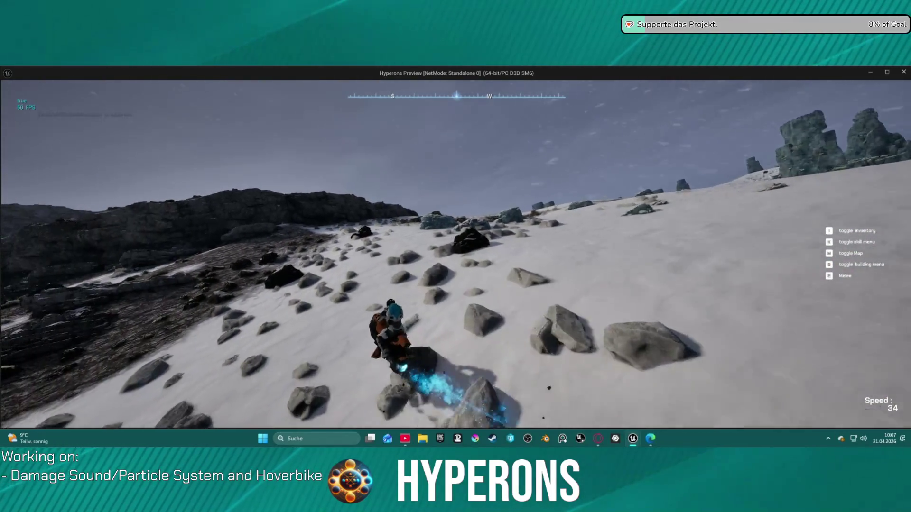
key("d")
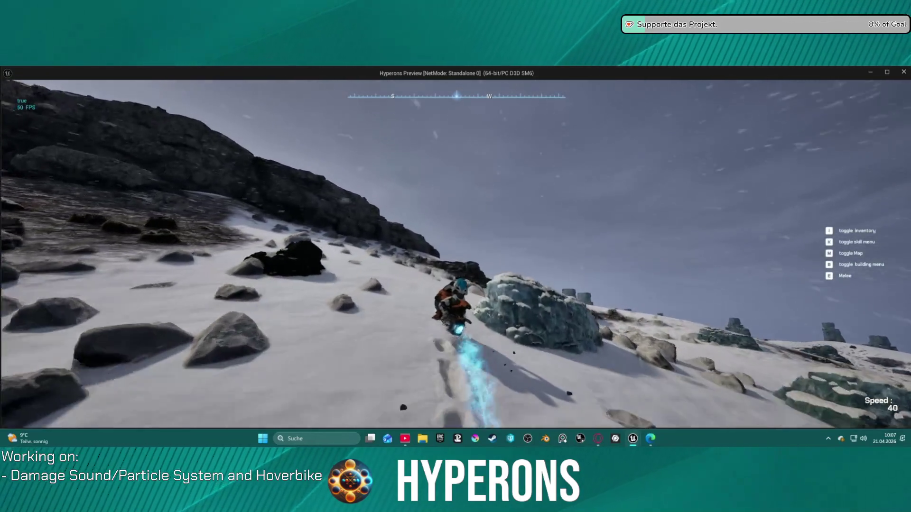
- Dismount the hoverbike, walk to the rocks and climb onto the snowy plateau
key("f")
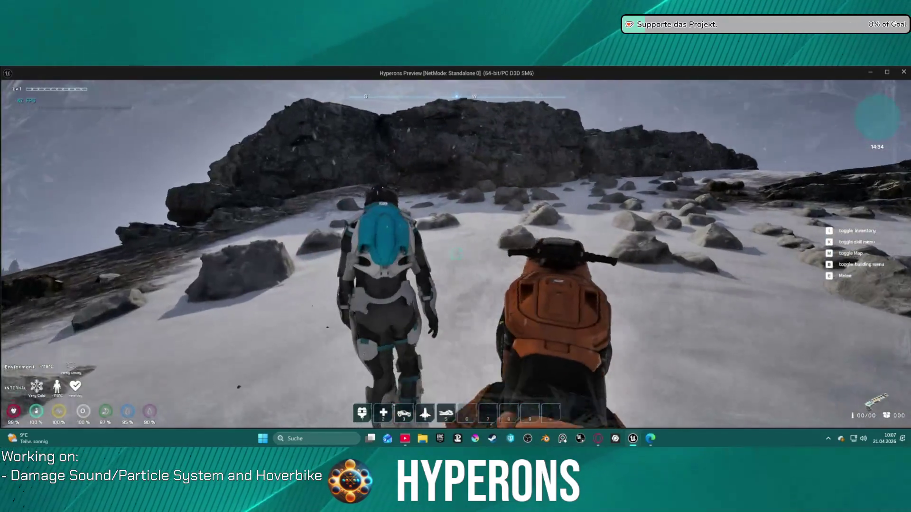
key("w")
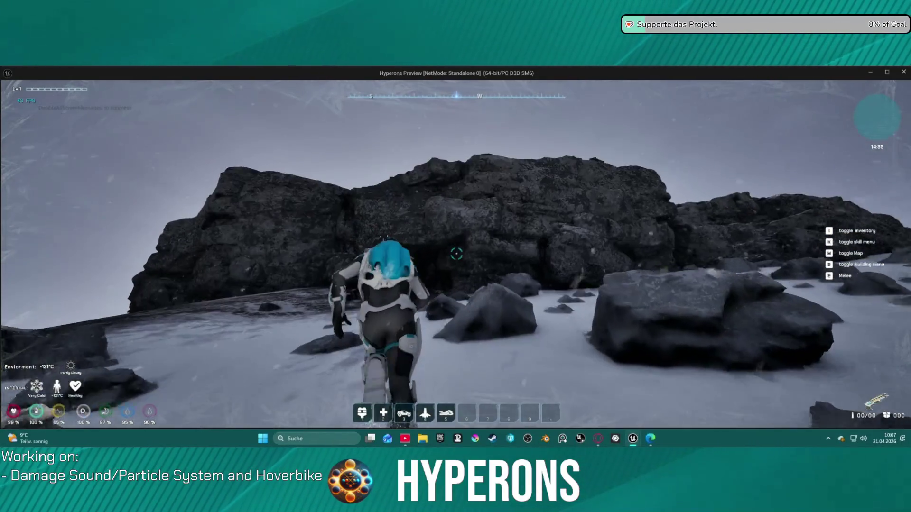
key("space")
key("a")
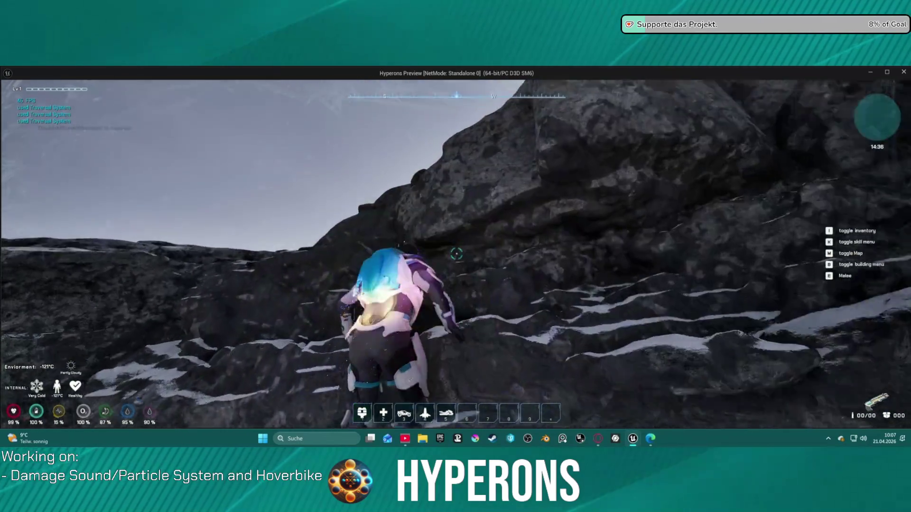
key("space")
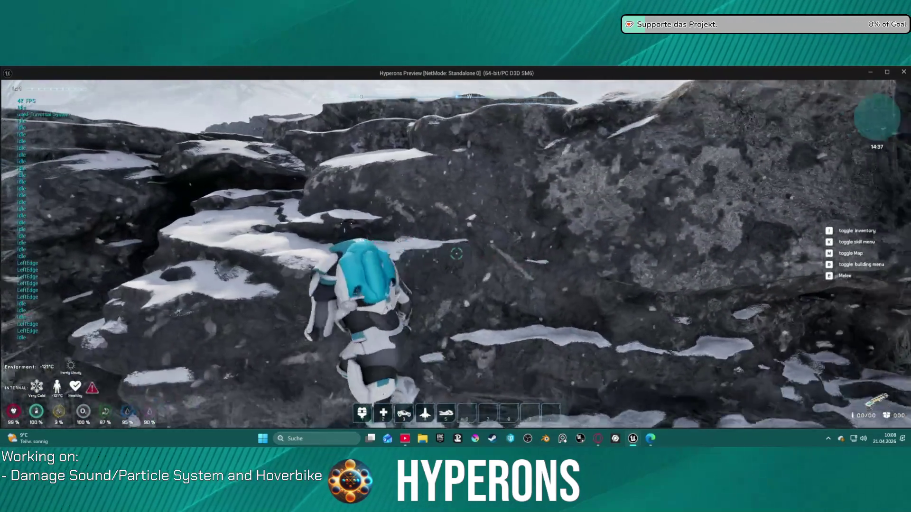
- Cross the plateau, shimmy right along the next rock face and climb over its ledge
key("w")
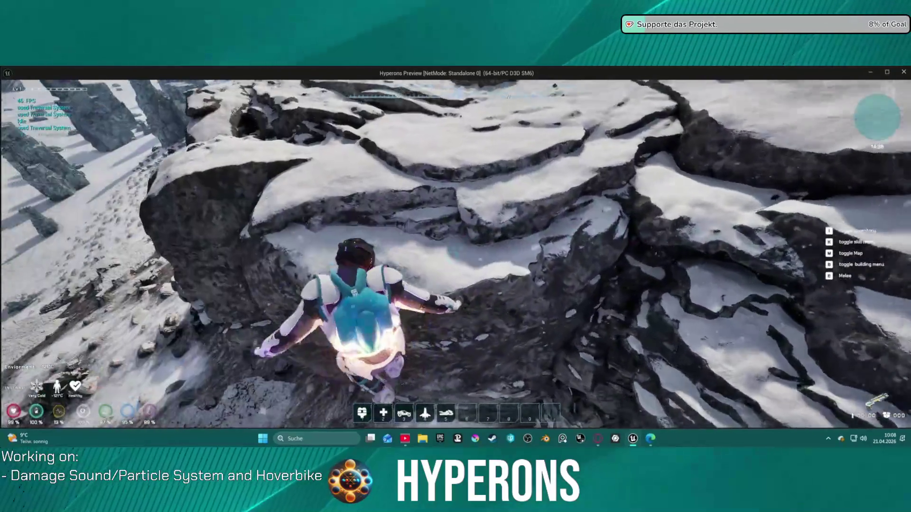
key("w")
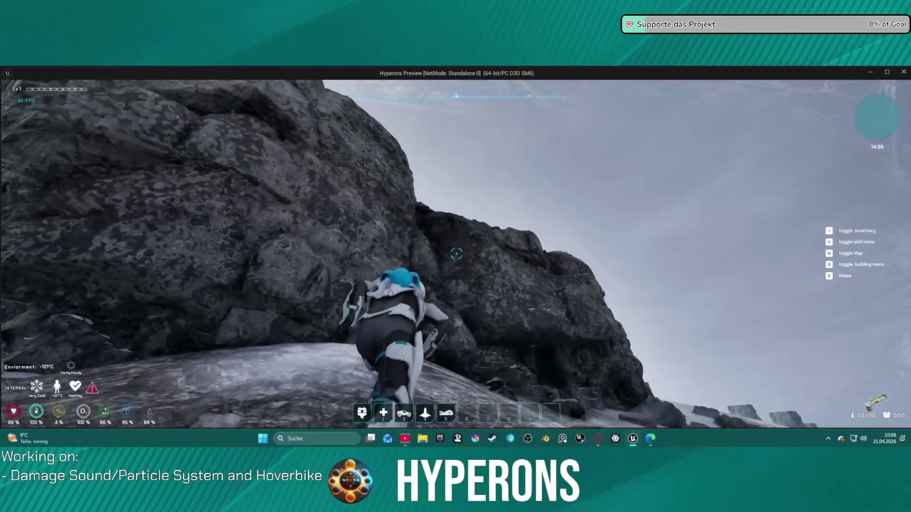
key("d")
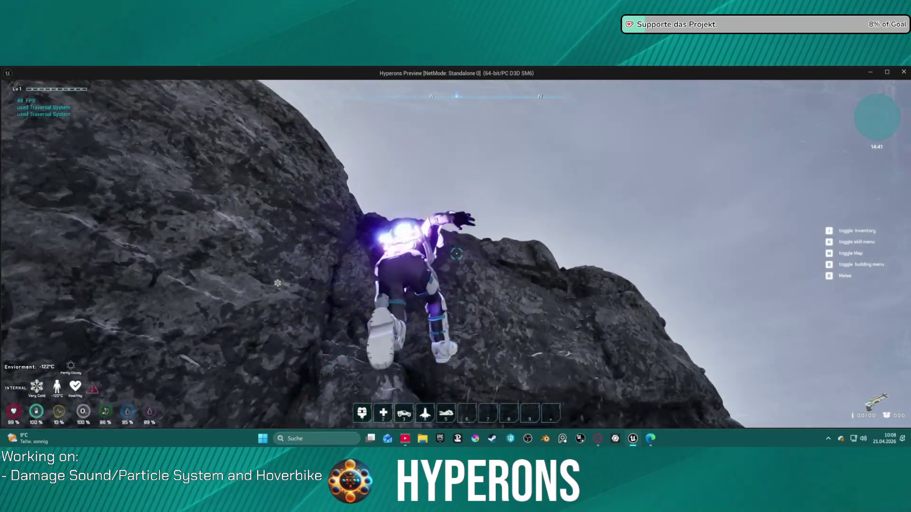
key("w")
key("w")
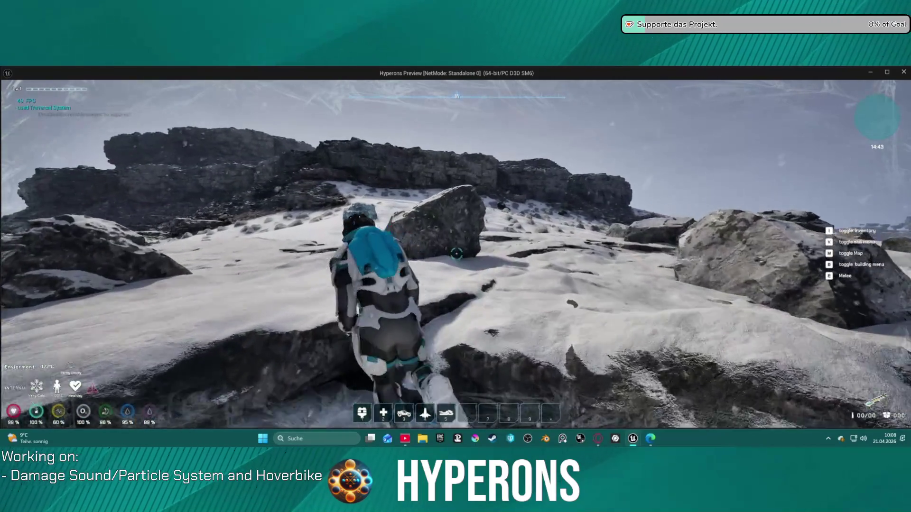
- Run over the slope crest, overlook the rock-spire field, and cross the snowy ledge
key("w")
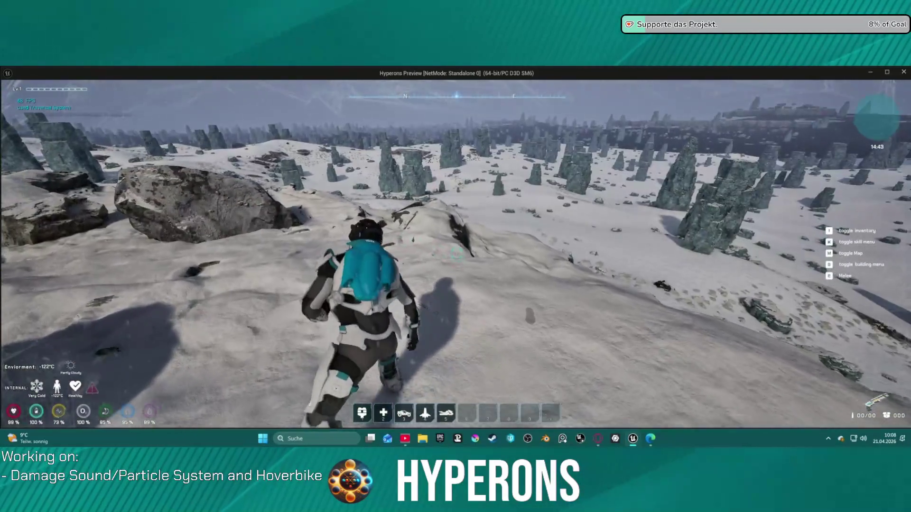
key("w")
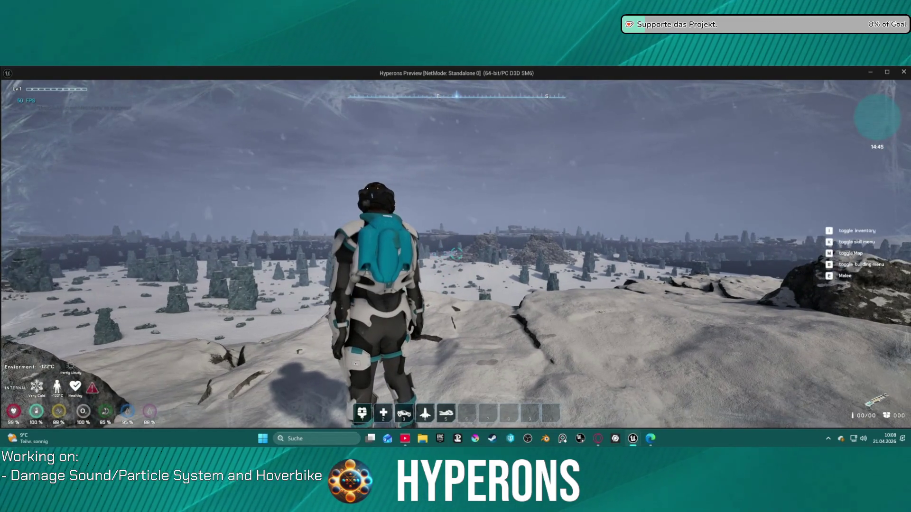
key("w")
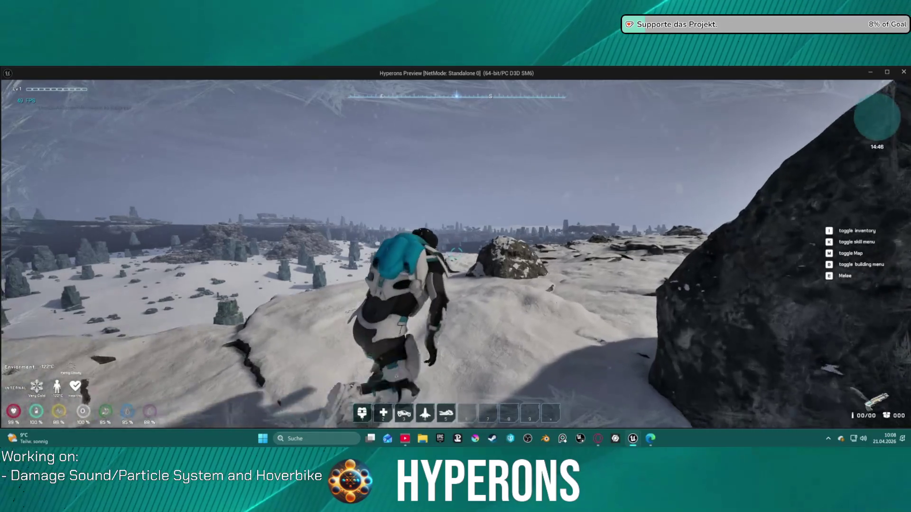
key("w")
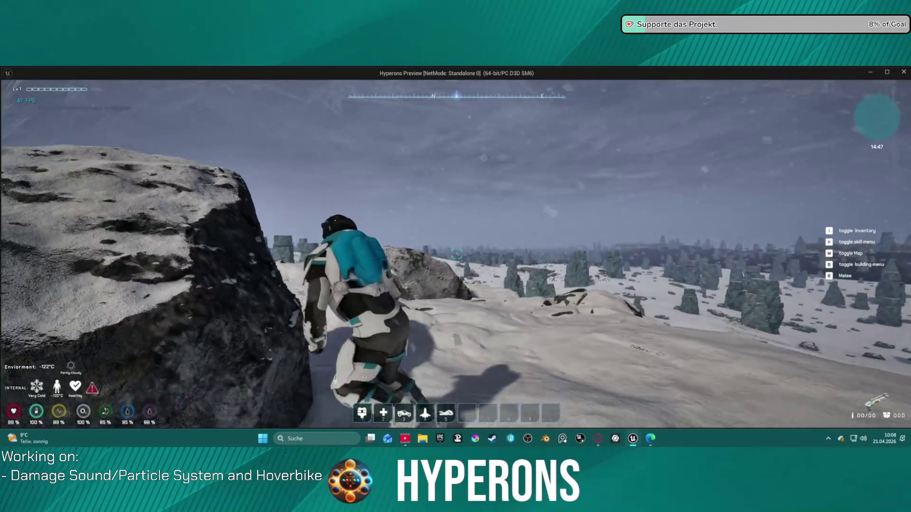
- Run north past the large rock, jump over the snow, and cross the rocks toward the ridge
key("w")
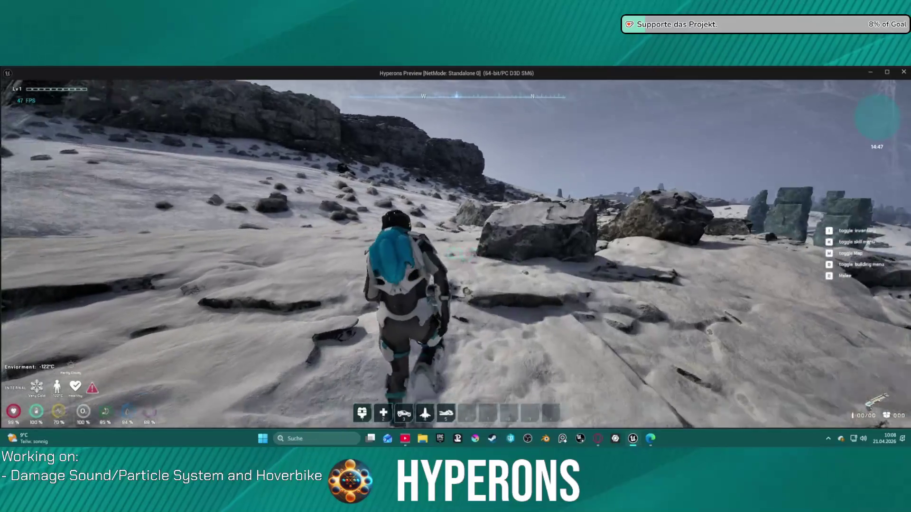
key("w")
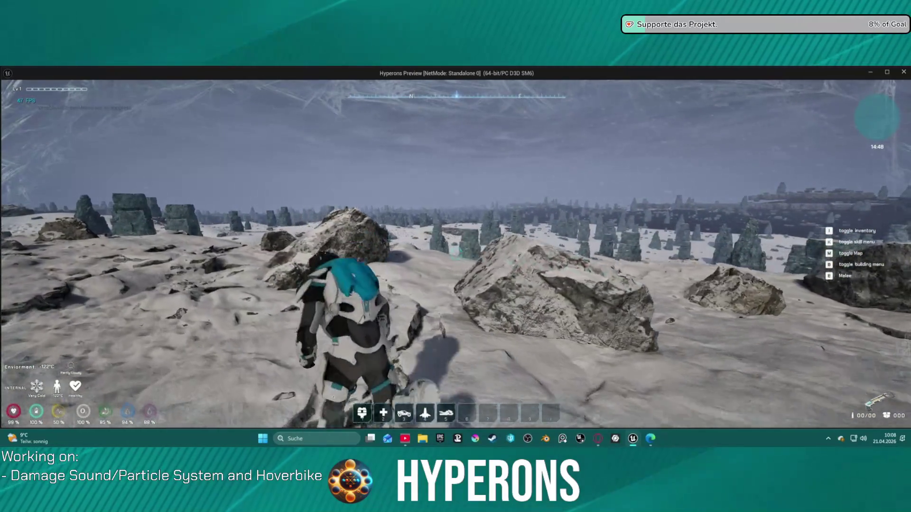
key("w")
key("w")
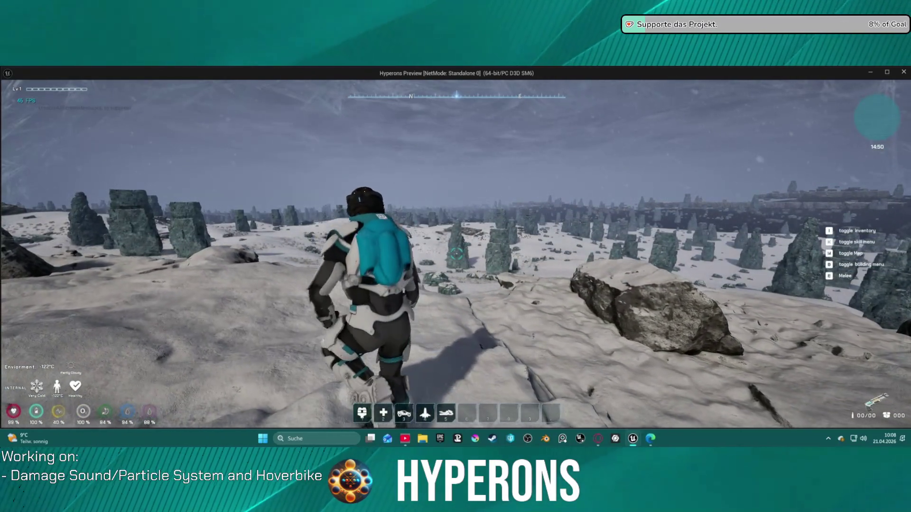
key("w")
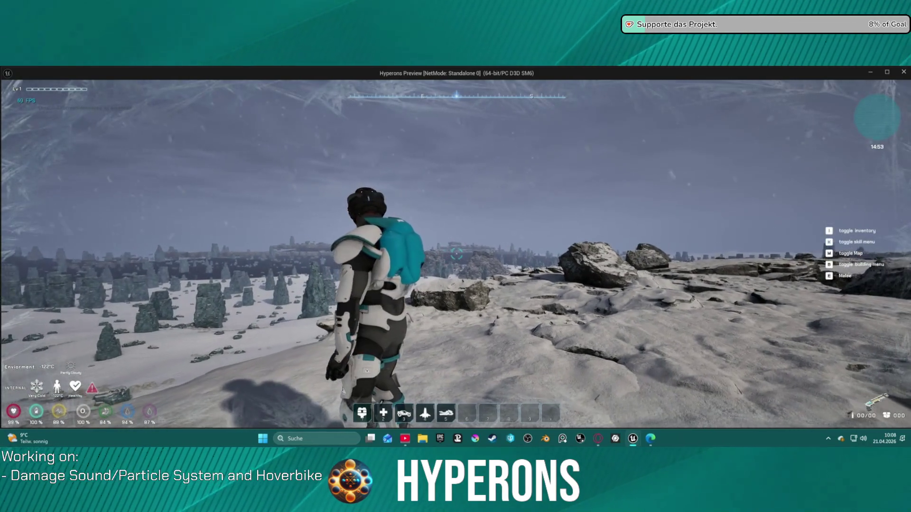
key("w")
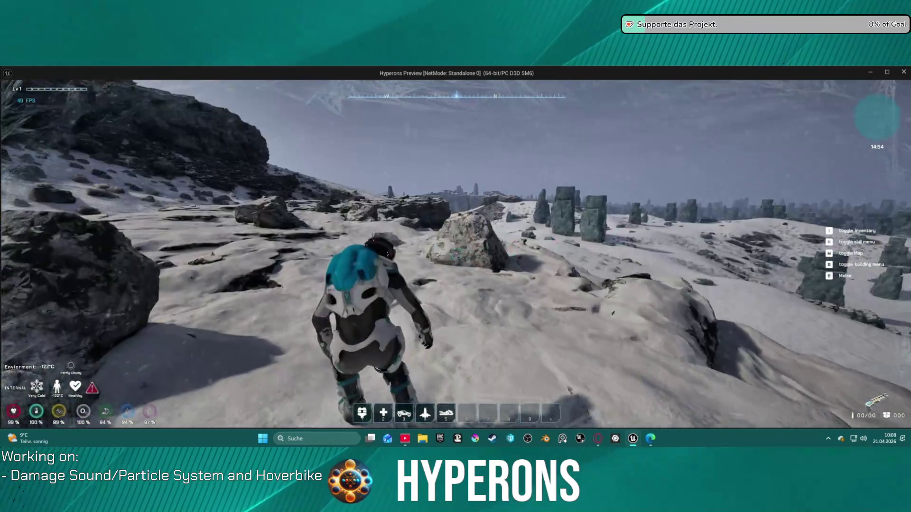
key("w")
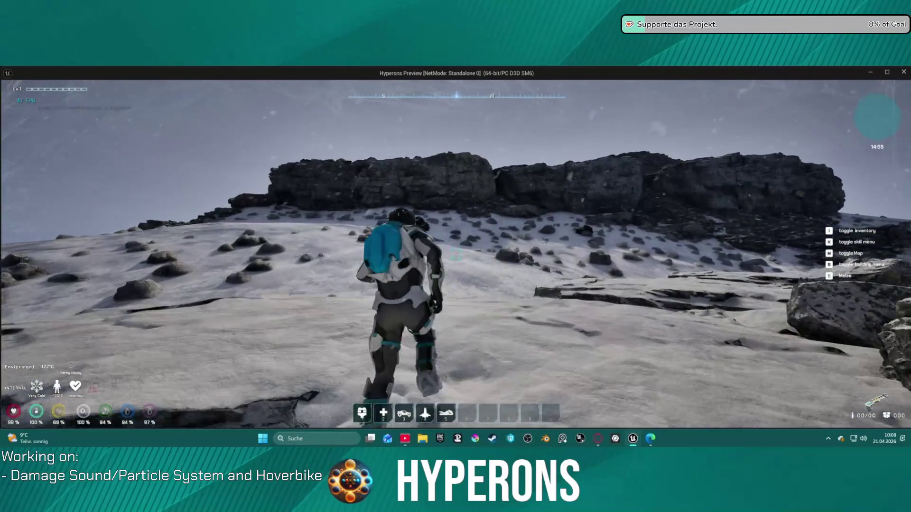
key("w")
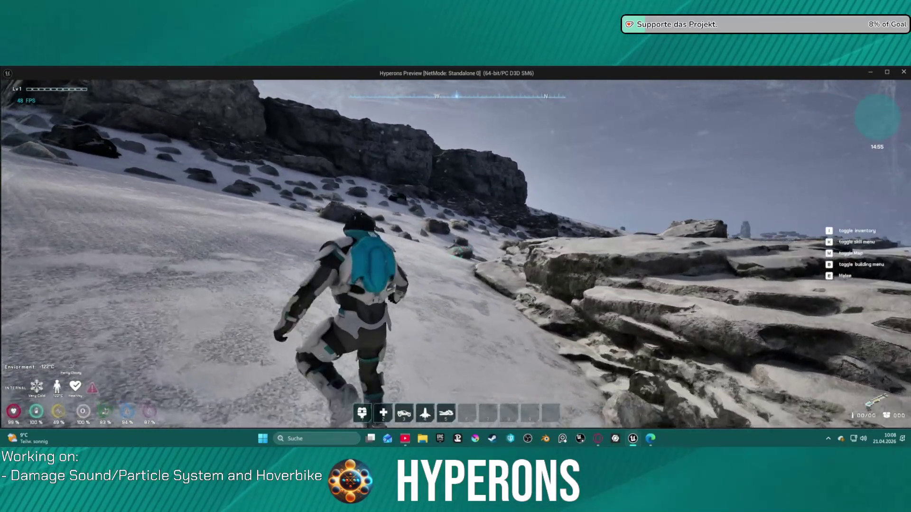
key("w")
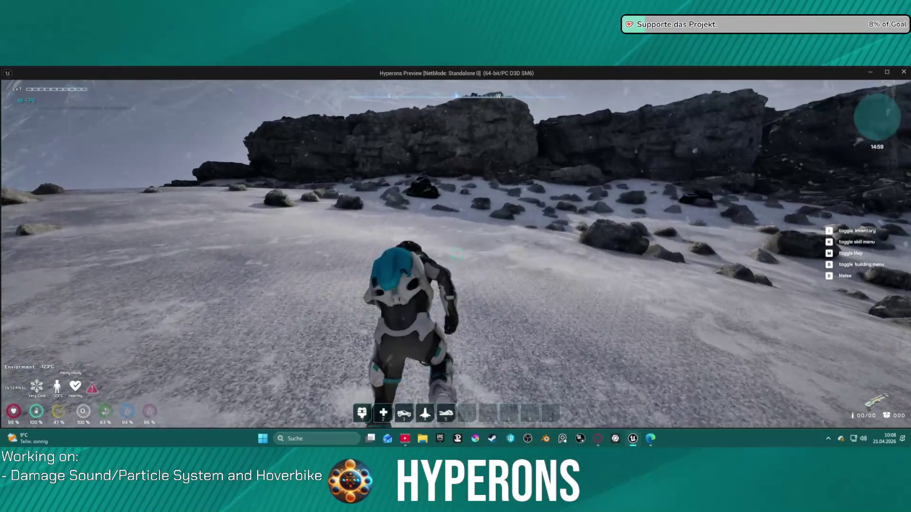
- Run forward across the snowfield toward the boulders below the dark cliff band
key("w")
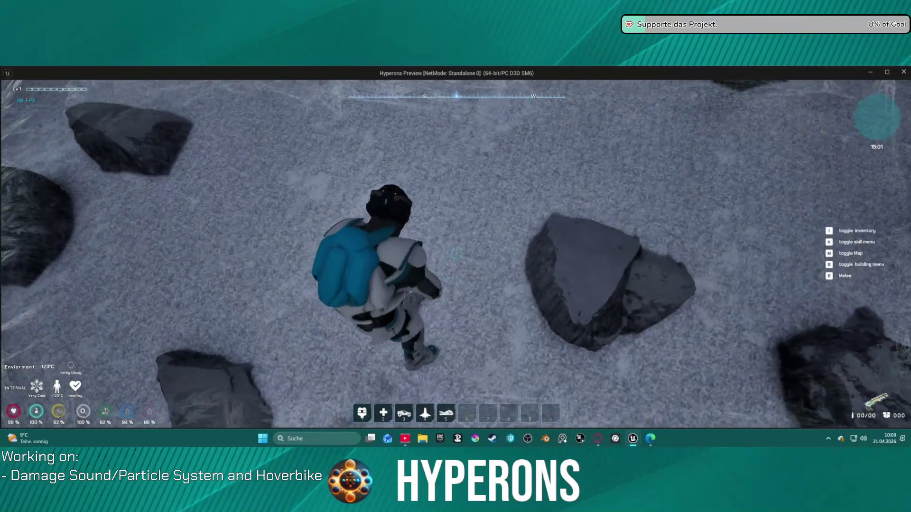